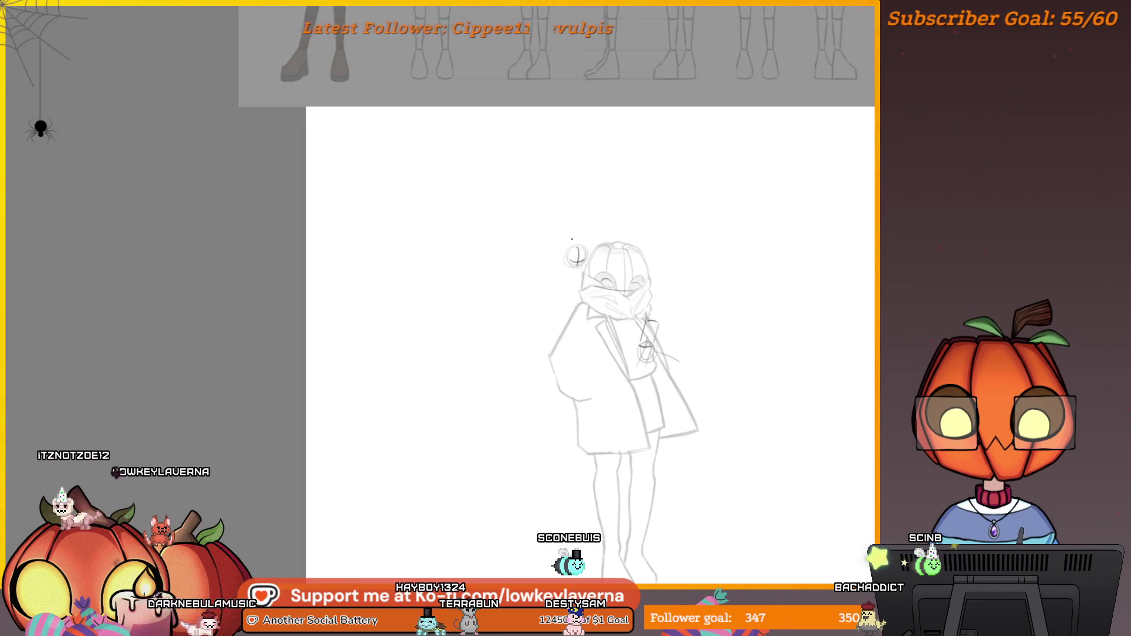
# - Draw the cat's second ear, body strokes against the raised arm, and a small mark below it
pyautogui.moveTo(585, 240); pyautogui.dragTo(594, 246)
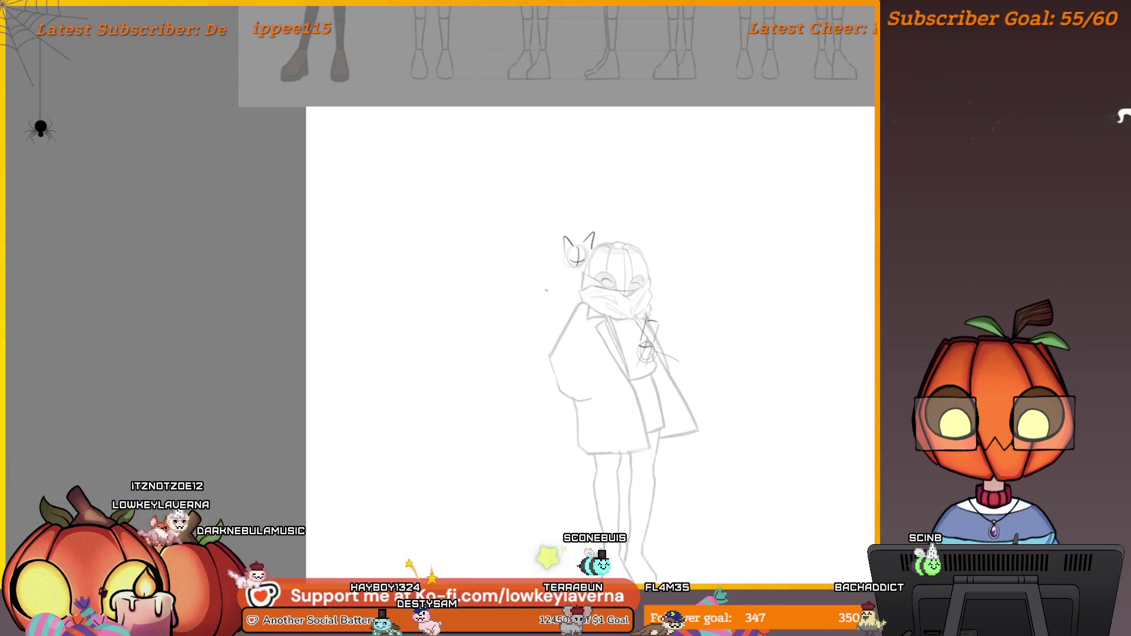
pyautogui.moveTo(566, 266)
pyautogui.mouseDown()
pyautogui.moveTo(557, 311)
pyautogui.moveTo(575, 312)
pyautogui.mouseUp()
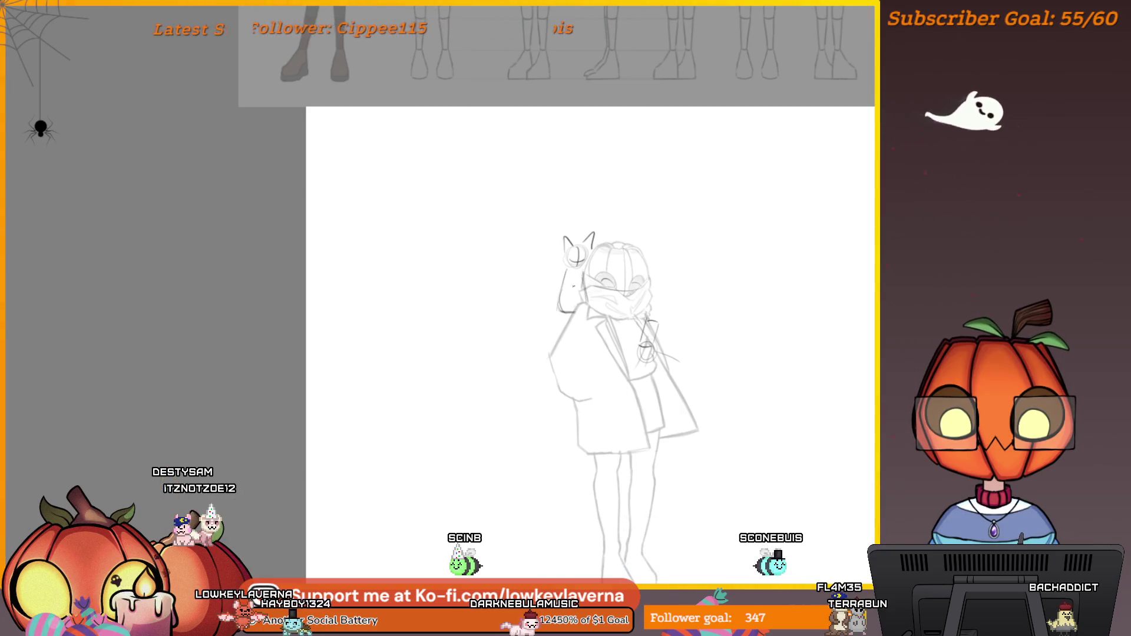
pyautogui.moveTo(545, 276); pyautogui.dragTo(554, 296)
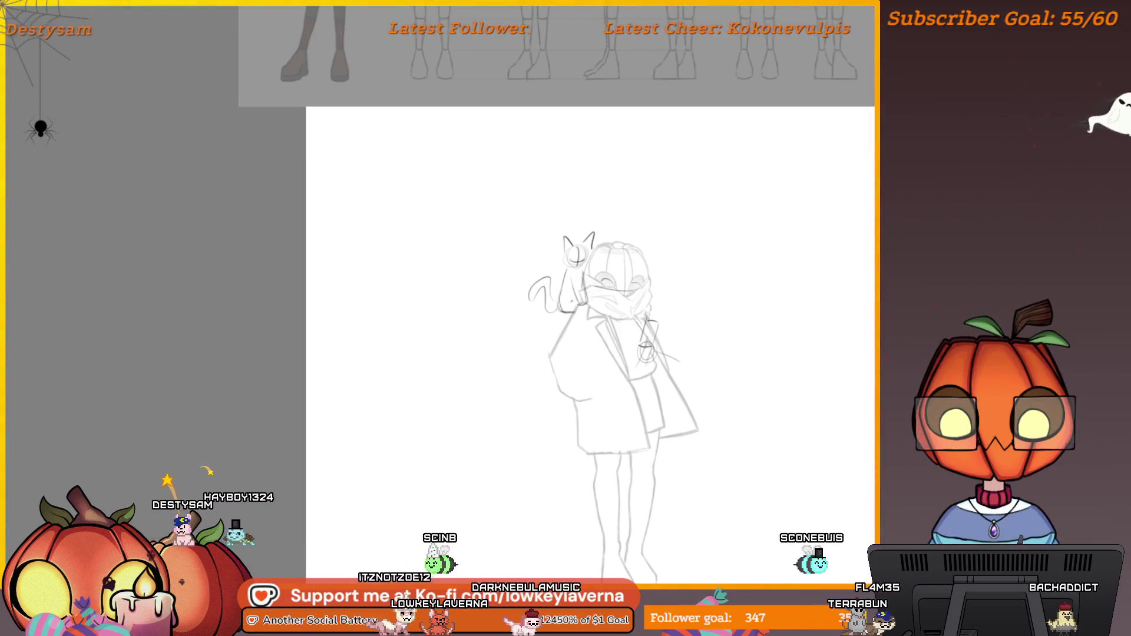
pyautogui.moveTo(563, 313); pyautogui.dragTo(570, 311)
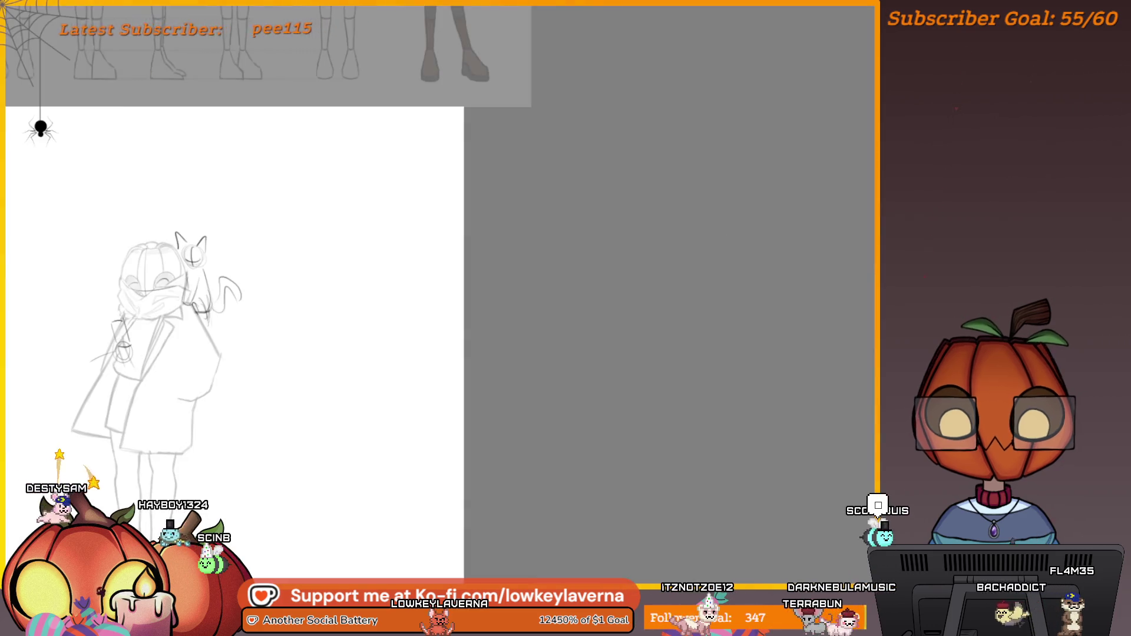
# - Mirror the canvas, erase the shoulder cat, and undo the trial cat ears drawn on the head
pyautogui.press('m')
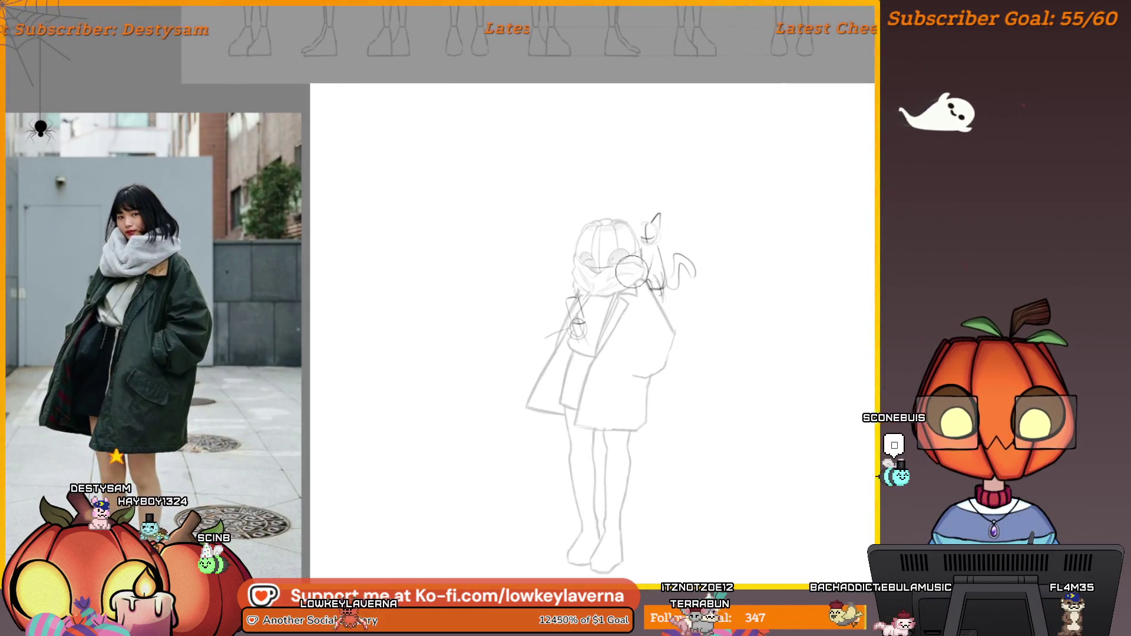
pyautogui.moveTo(660, 277); pyautogui.dragTo(695, 208)
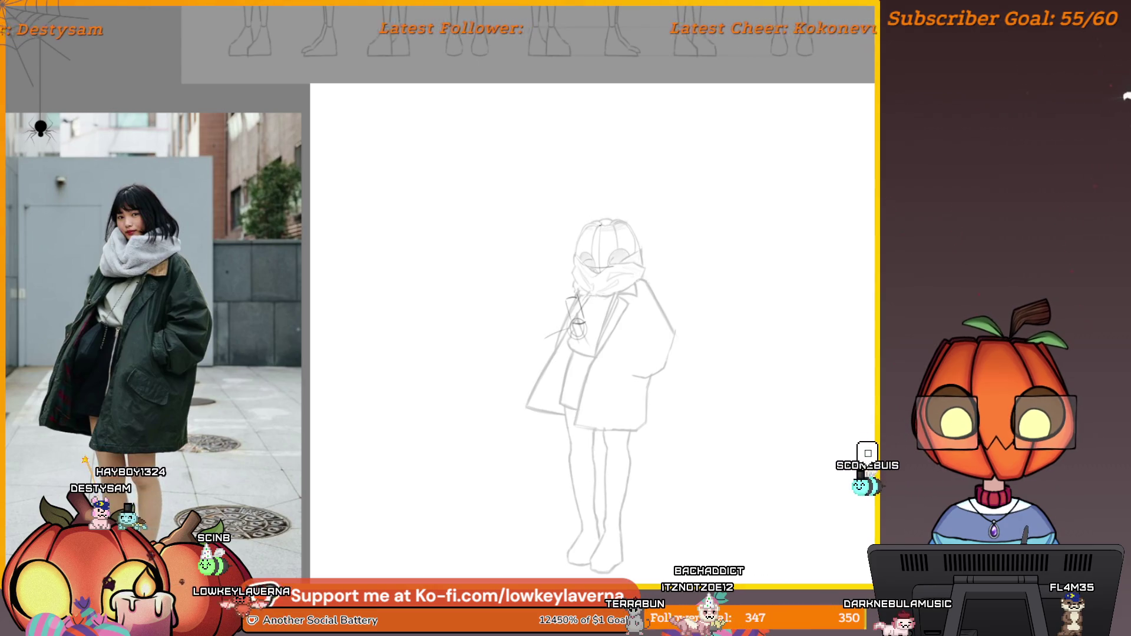
pyautogui.moveTo(624, 209)
pyautogui.mouseDown()
pyautogui.moveTo(644, 234)
pyautogui.moveTo(619, 231)
pyautogui.mouseUp()
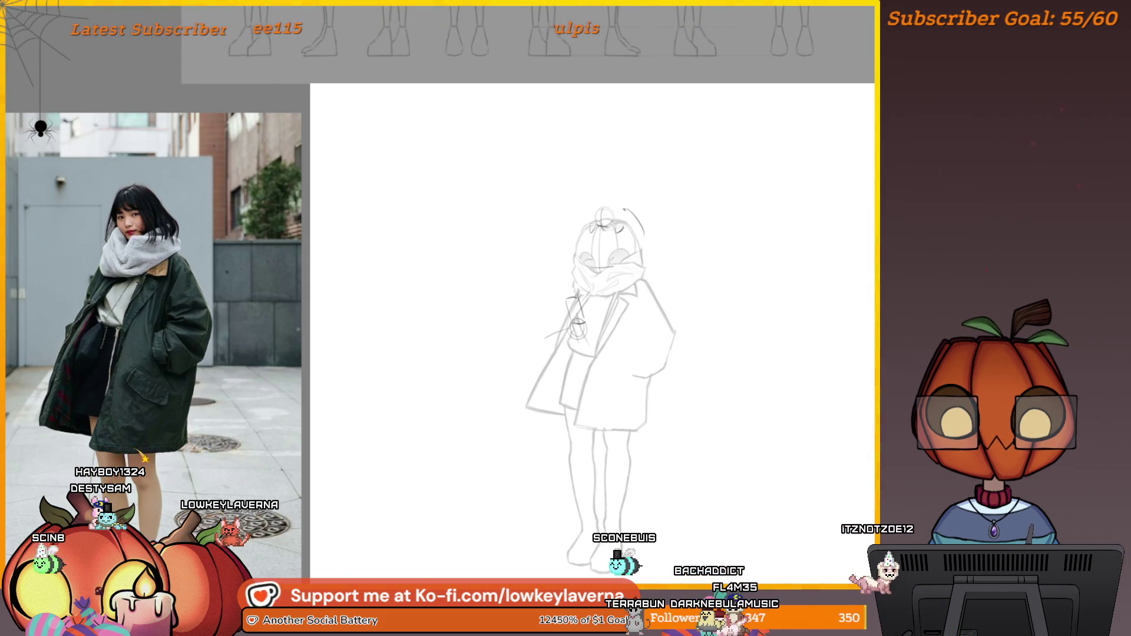
pyautogui.moveTo(593, 212)
pyautogui.mouseDown()
pyautogui.moveTo(618, 211)
pyautogui.moveTo(659, 240)
pyautogui.moveTo(677, 225)
pyautogui.mouseUp()
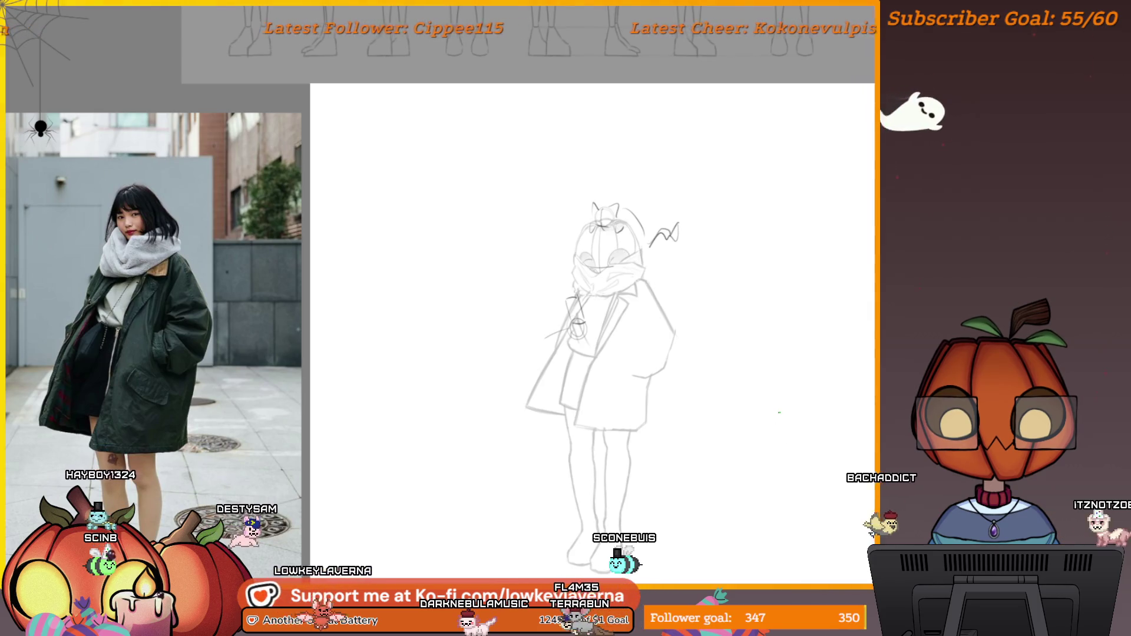
pyautogui.hotkey('ctrl', 'z')
pyautogui.hotkey('ctrl', 'z')
pyautogui.hotkey('ctrl', 'z')
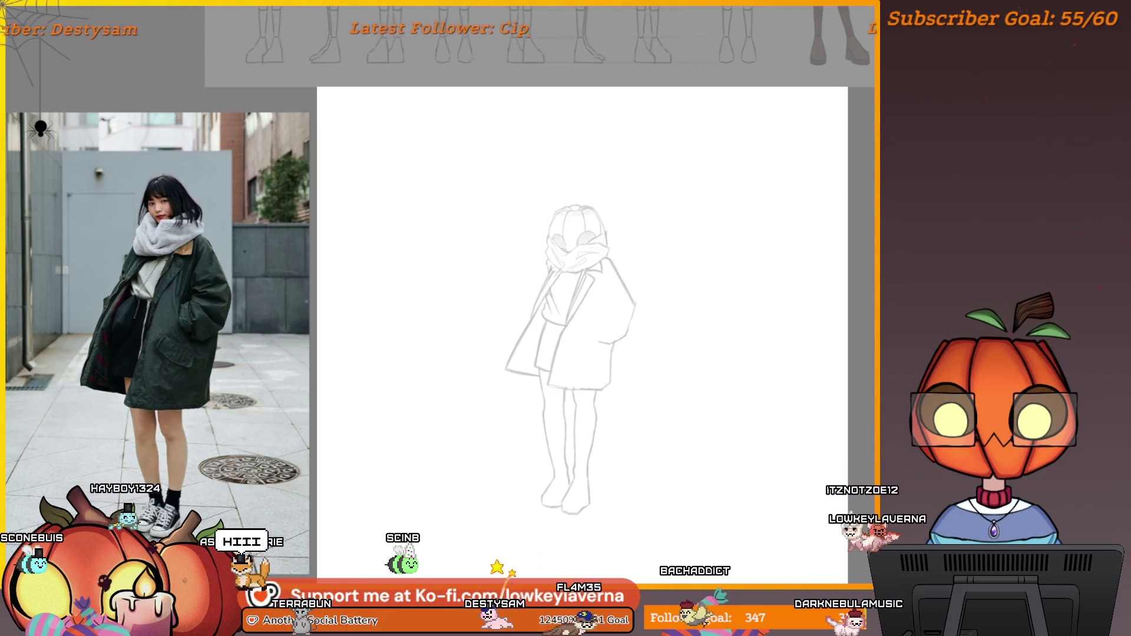
# - Draw a long tabletop line right of the figure and a small head oval above it
pyautogui.click(767, 295)
pyautogui.moveTo(767, 296); pyautogui.dragTo(693, 296)
pyautogui.moveTo(842, 277); pyautogui.dragTo(595, 290)
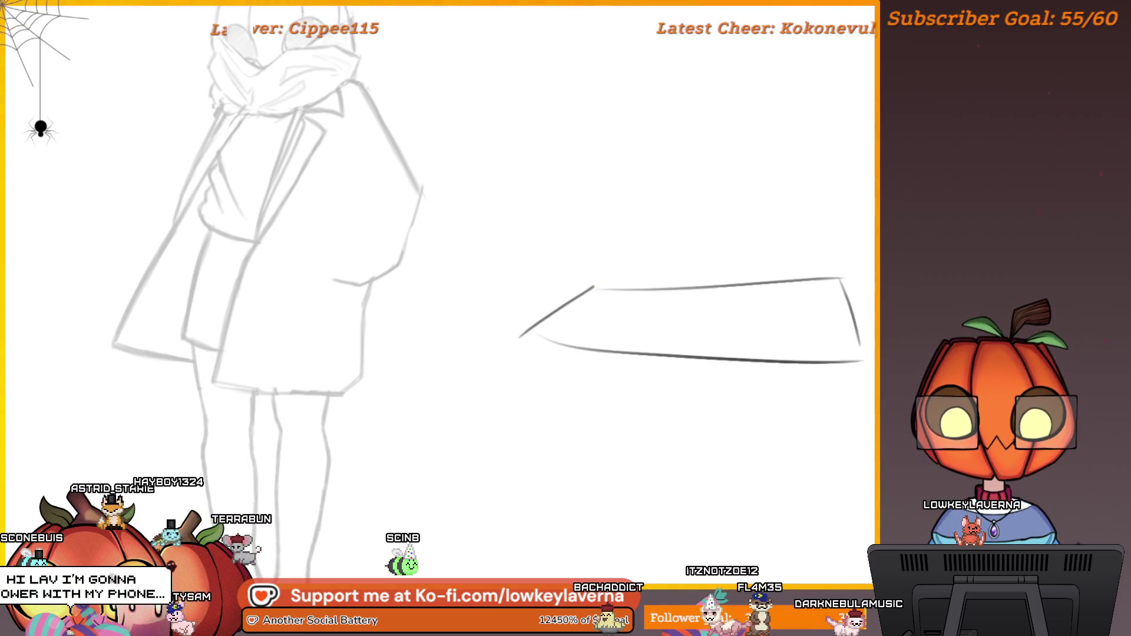
pyautogui.moveTo(801, 237); pyautogui.dragTo(774, 297)
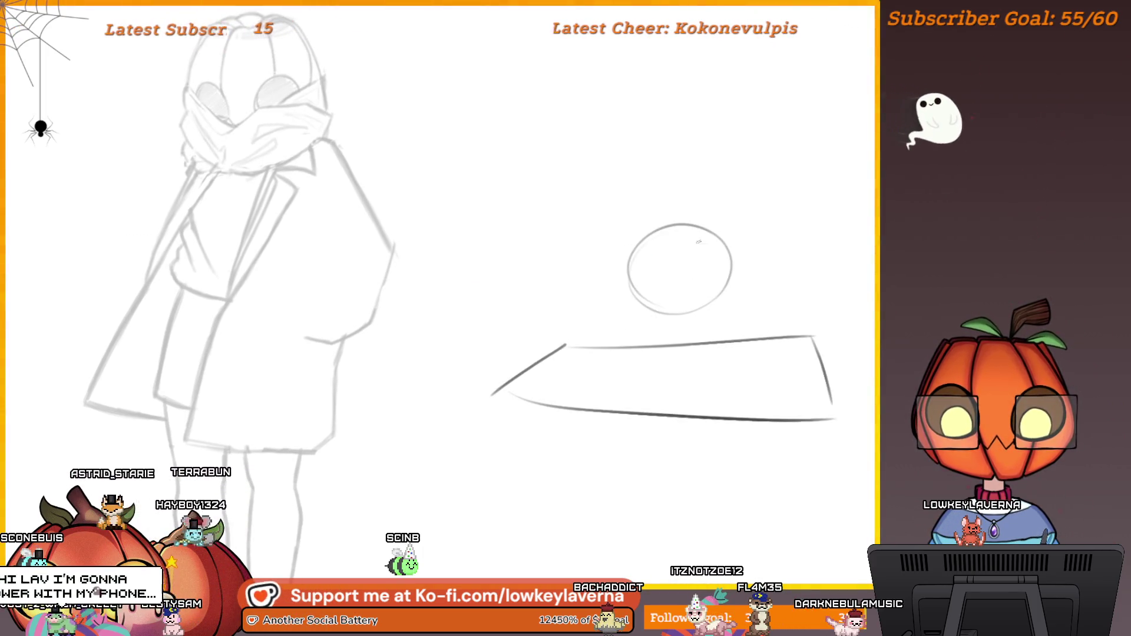
pyautogui.hotkey('ctrl', 'z')
pyautogui.moveTo(669, 240); pyautogui.dragTo(661, 242)
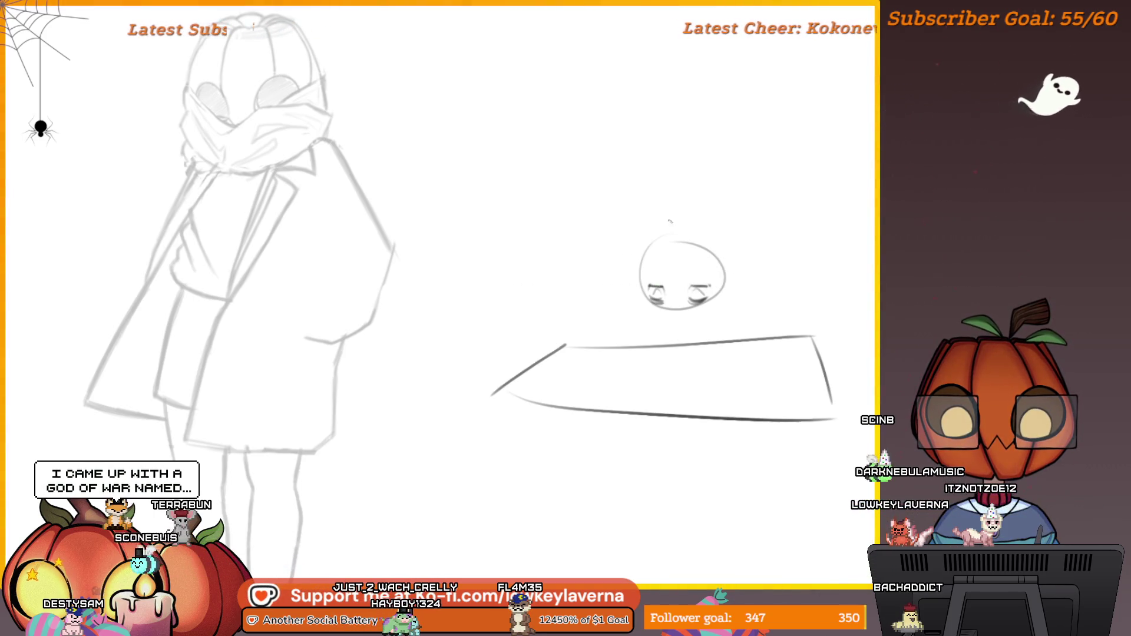
# - Scribble wavy writing onto the paper on the table, then erase the whole desk doodle
pyautogui.moveTo(690, 316); pyautogui.dragTo(699, 302)
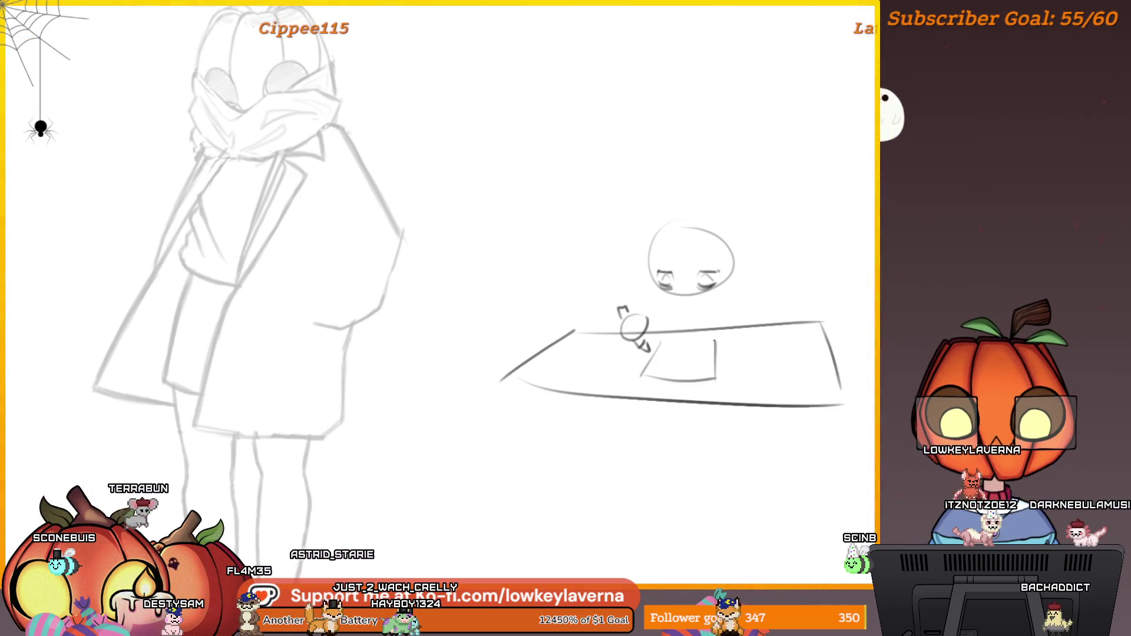
pyautogui.moveTo(657, 370); pyautogui.dragTo(698, 368)
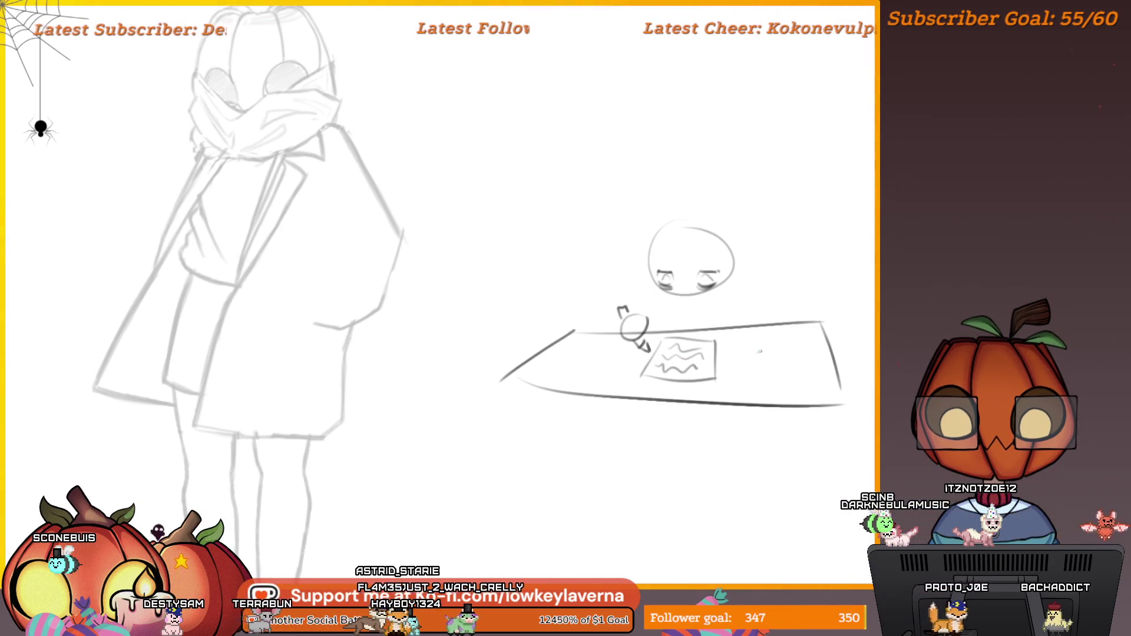
pyautogui.scroll(1, 760, 352)
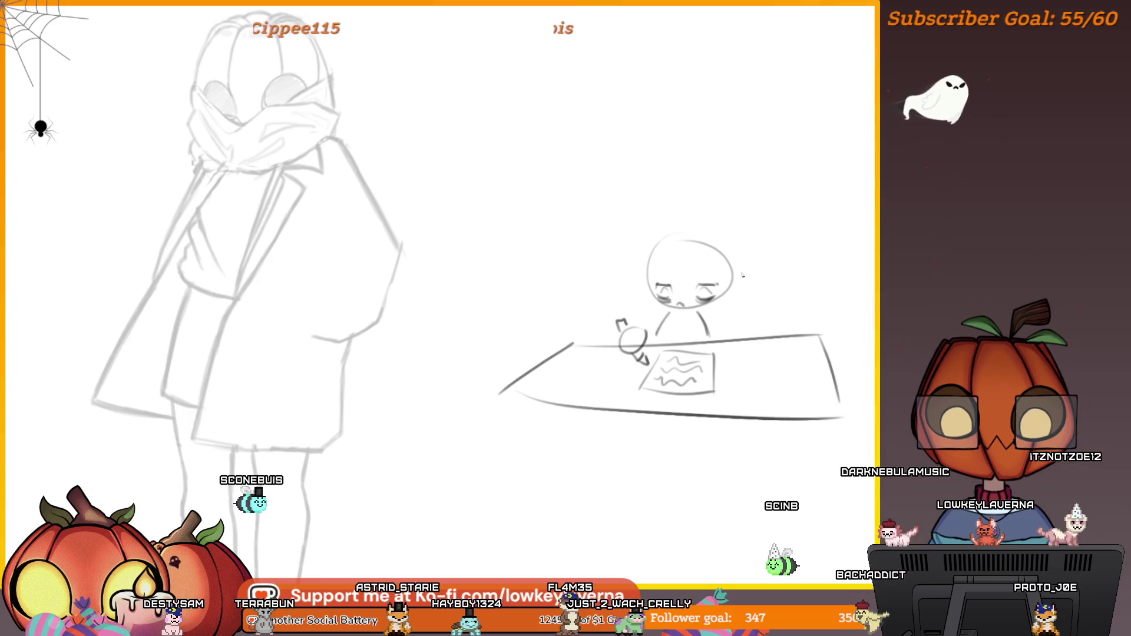
pyautogui.scroll(1, 695, 238)
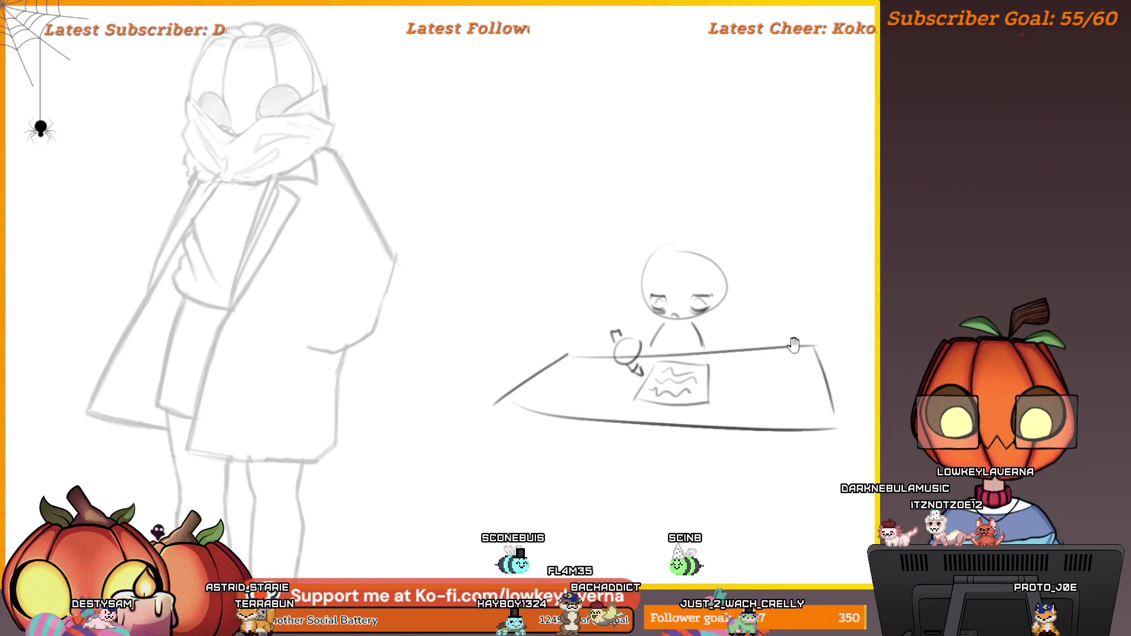
pyautogui.scroll(-2, 728, 258)
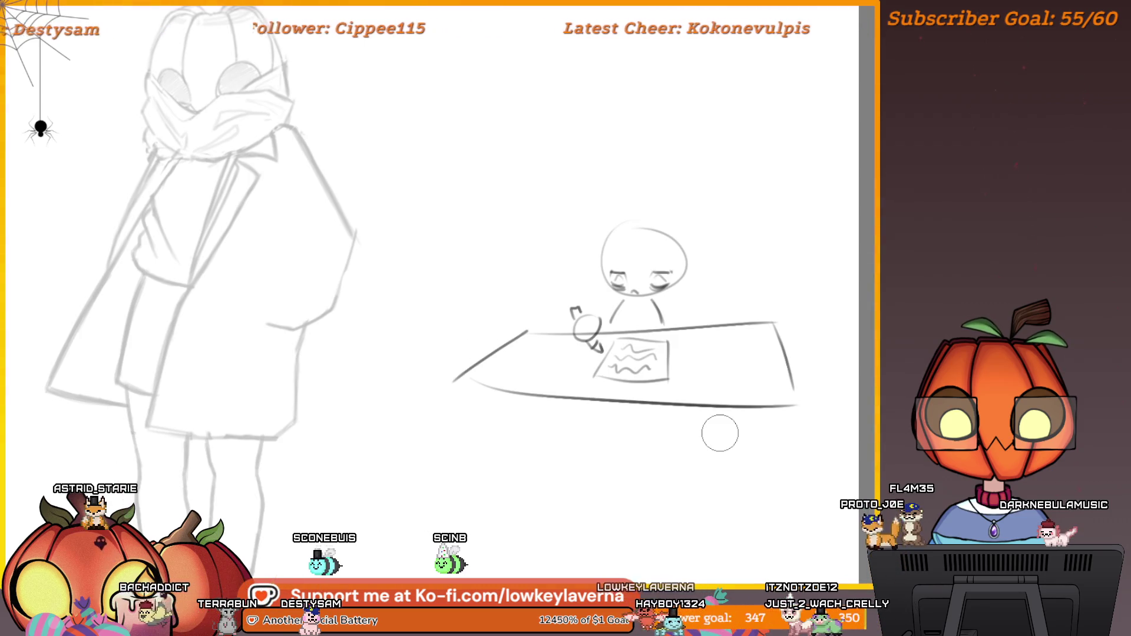
pyautogui.moveTo(655, 286)
pyautogui.mouseDown()
pyautogui.moveTo(650, 252)
pyautogui.moveTo(493, 328)
pyautogui.moveTo(580, 411)
pyautogui.moveTo(787, 332)
pyautogui.mouseUp()
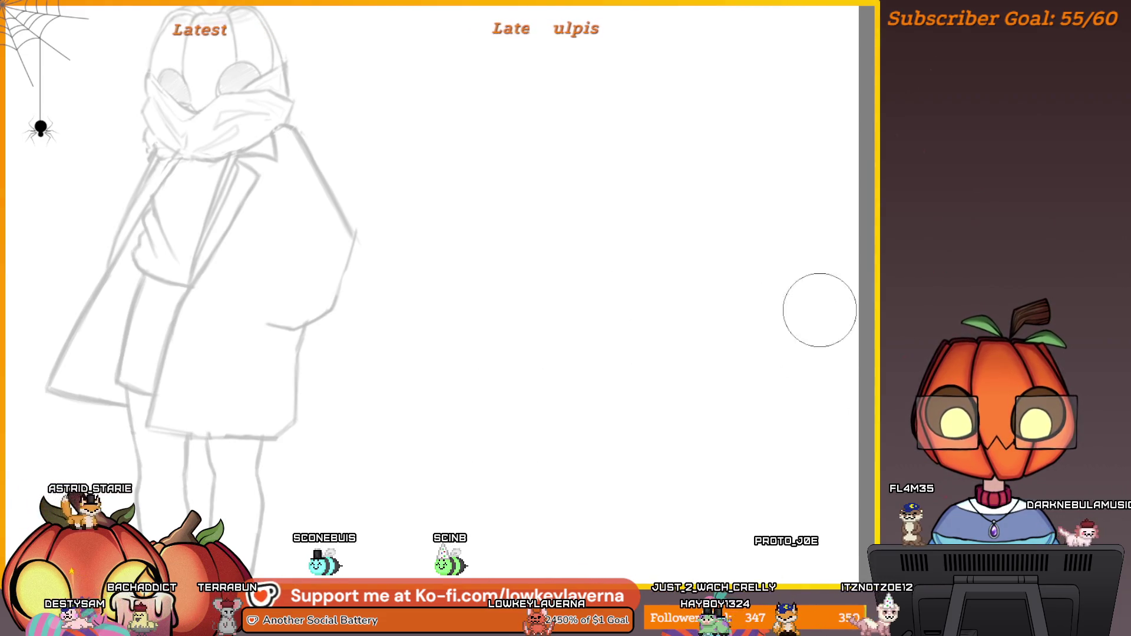
# - Zoom out, then zoom in closely on the girl's head and scarf
pyautogui.scroll(-2, 652, 351)
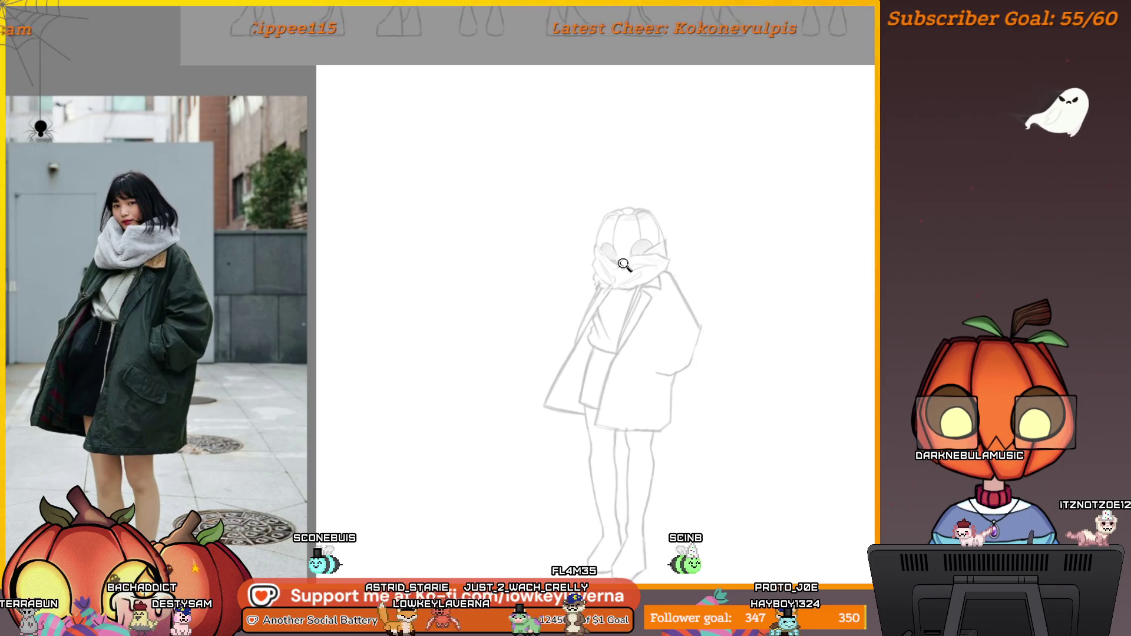
pyautogui.click(624, 264)
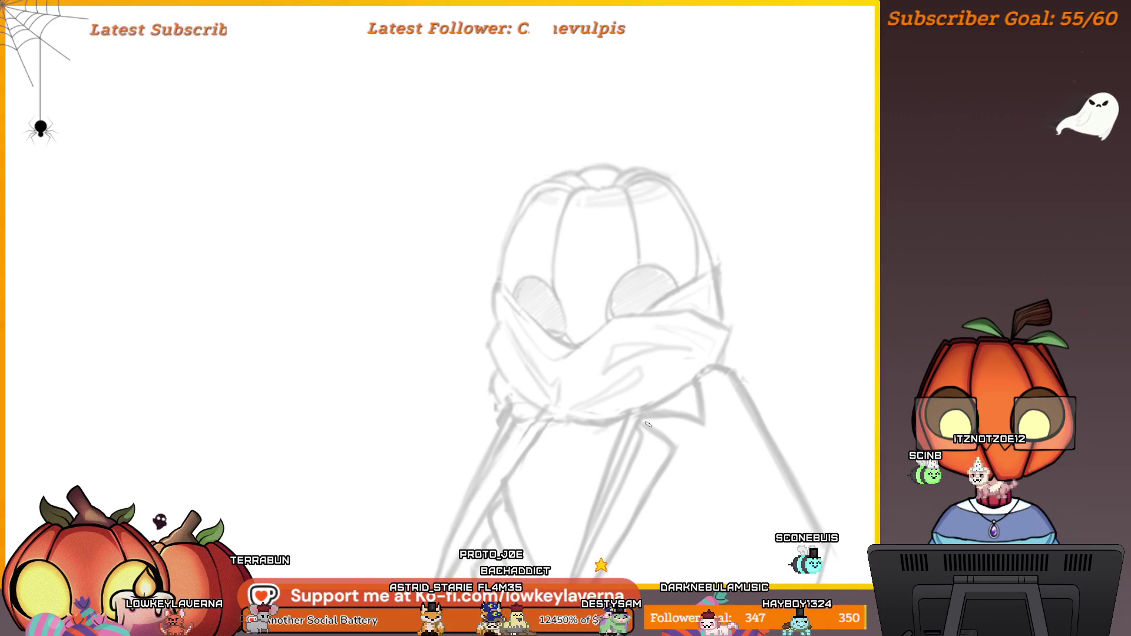
pyautogui.scroll(-2, 740, 353)
pyautogui.moveTo(795, 480)
pyautogui.mouseDown()
pyautogui.moveTo(717, 400)
pyautogui.moveTo(725, 428)
pyautogui.moveTo(697, 441)
pyautogui.mouseUp()
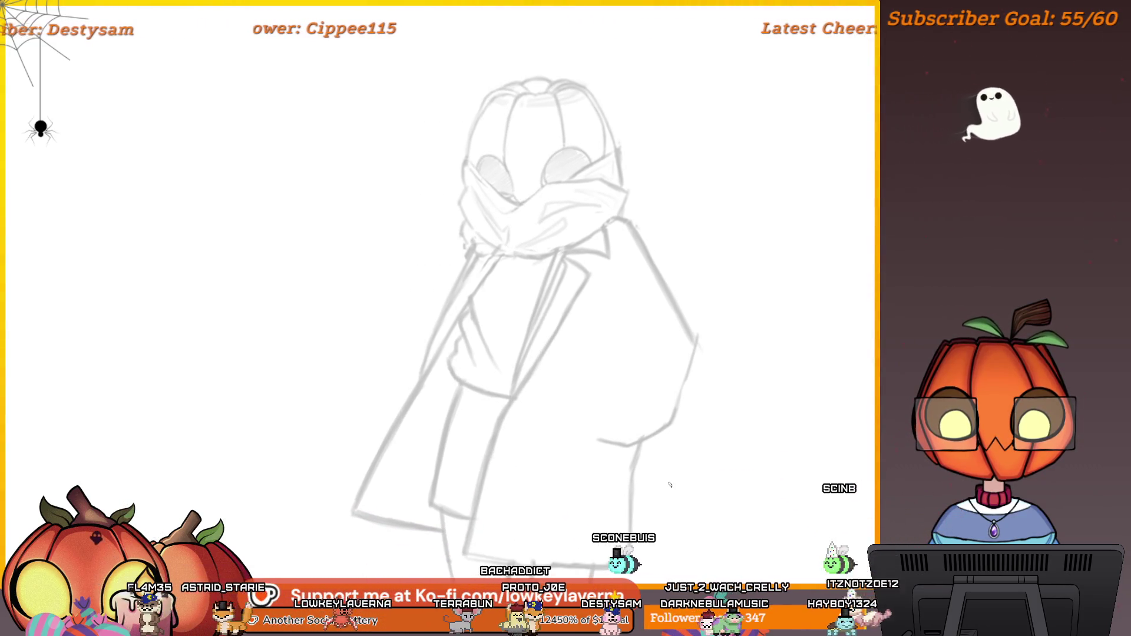
pyautogui.moveTo(682, 431)
pyautogui.mouseDown()
pyautogui.moveTo(666, 352)
pyautogui.moveTo(724, 321)
pyautogui.mouseUp()
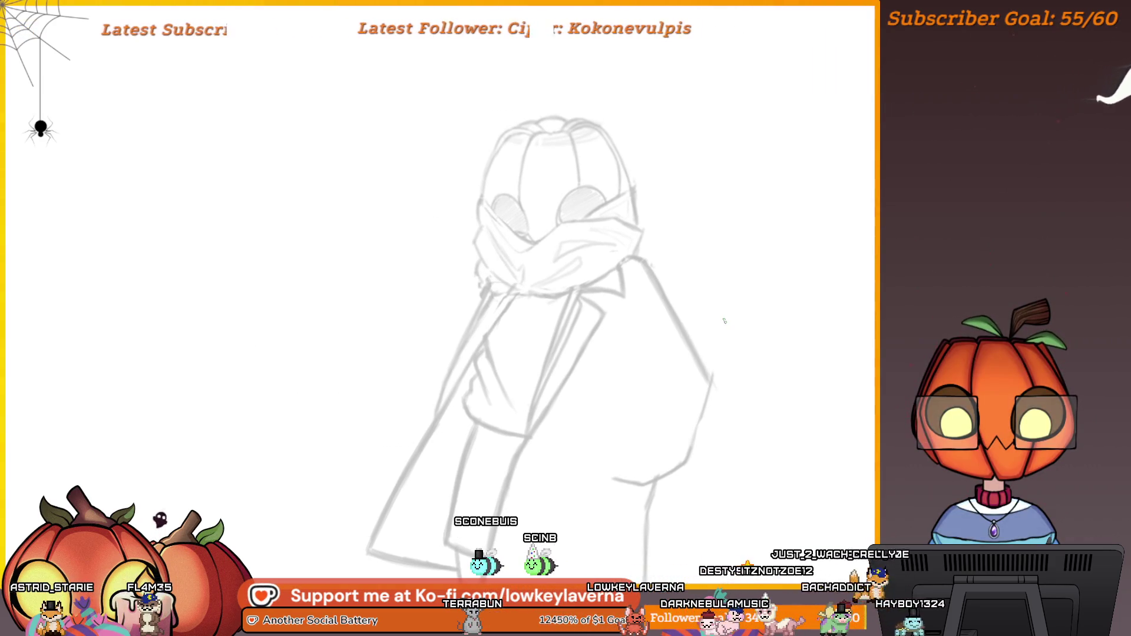
pyautogui.scroll(5, 754, 434)
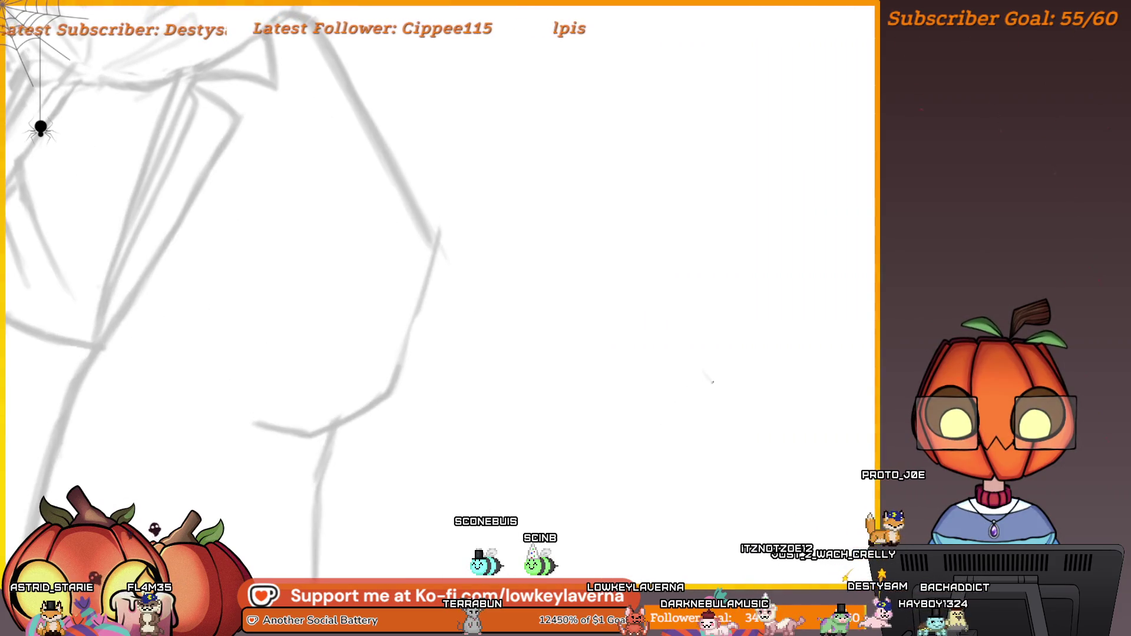
pyautogui.moveTo(847, 443); pyautogui.dragTo(651, 347)
pyautogui.moveTo(770, 434); pyautogui.dragTo(758, 396)
pyautogui.hotkey('ctrl', 'z')
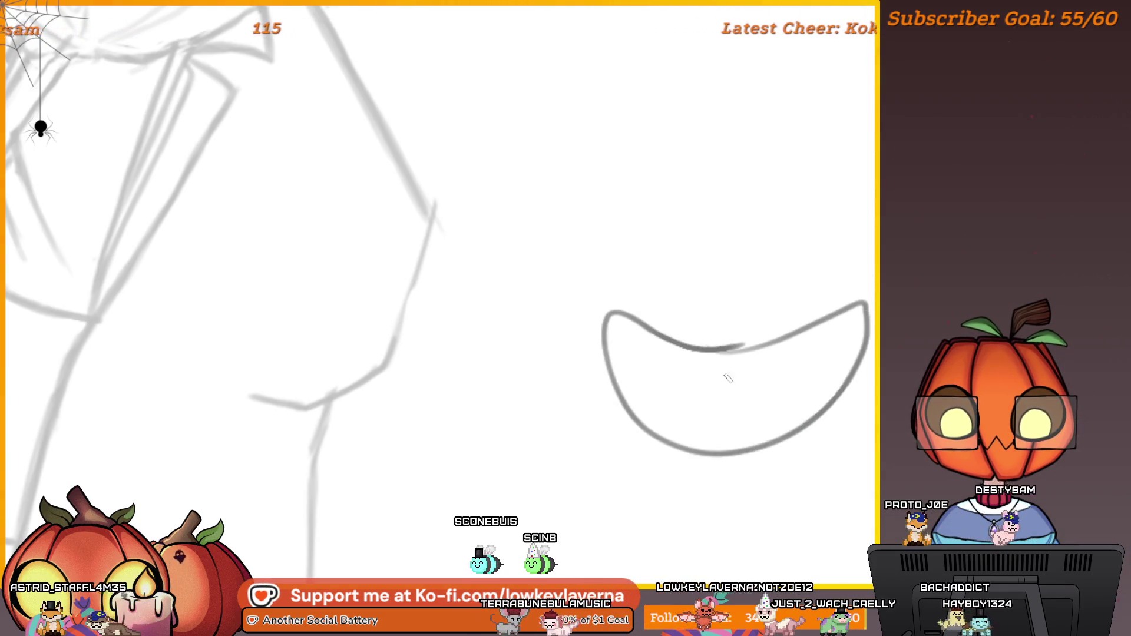
pyautogui.moveTo(643, 409)
pyautogui.mouseDown()
pyautogui.moveTo(701, 412)
pyautogui.moveTo(666, 417)
pyautogui.mouseUp()
pyautogui.moveTo(754, 360)
pyautogui.mouseDown()
pyautogui.moveTo(760, 406)
pyautogui.moveTo(713, 412)
pyautogui.mouseUp()
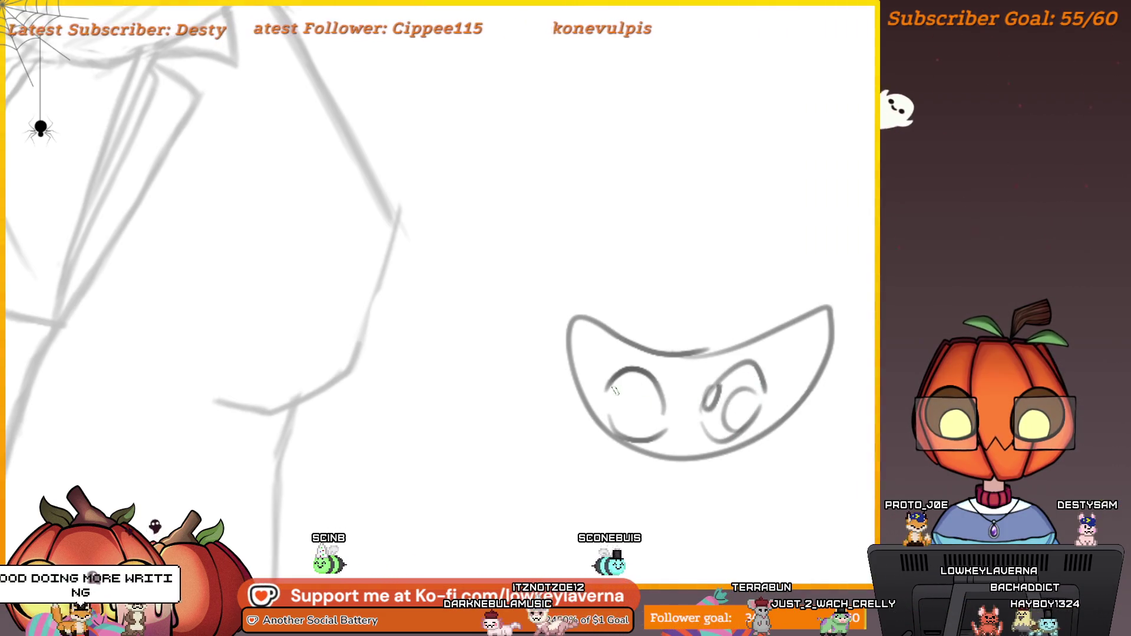
pyautogui.moveTo(645, 395); pyautogui.dragTo(648, 430)
pyautogui.moveTo(723, 491)
pyautogui.mouseDown()
pyautogui.moveTo(747, 394)
pyautogui.moveTo(677, 429)
pyautogui.moveTo(730, 370)
pyautogui.moveTo(647, 419)
pyautogui.moveTo(685, 394)
pyautogui.mouseUp()
pyautogui.hotkey('ctrl', 'z')
pyautogui.scroll(3, 772, 419)
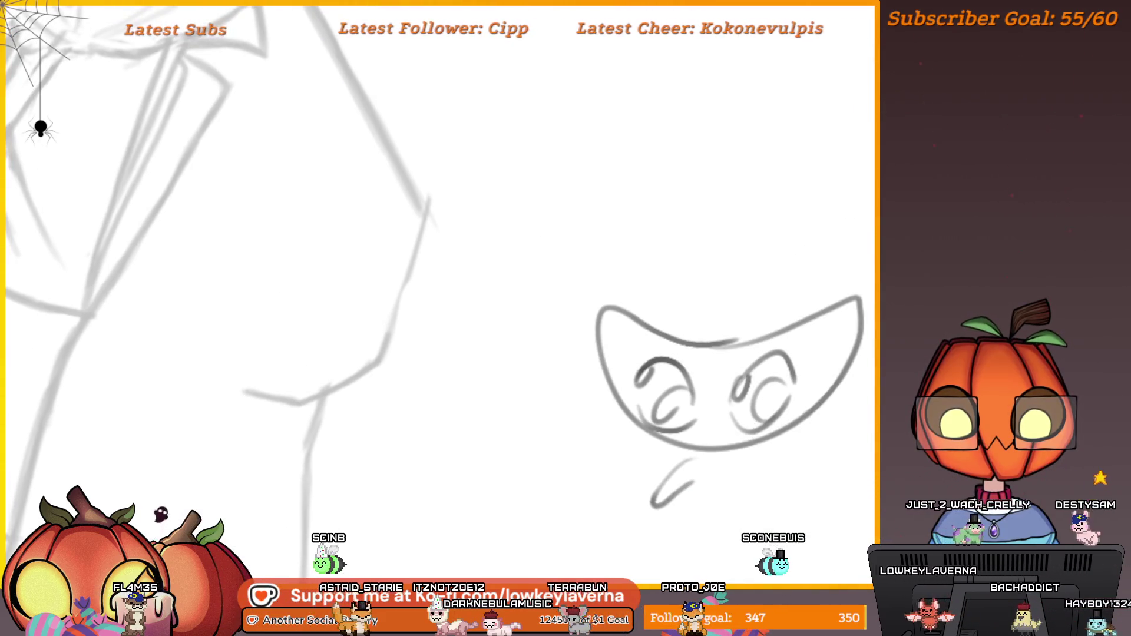
pyautogui.press('e')
pyautogui.moveTo(803, 328); pyautogui.dragTo(613, 330)
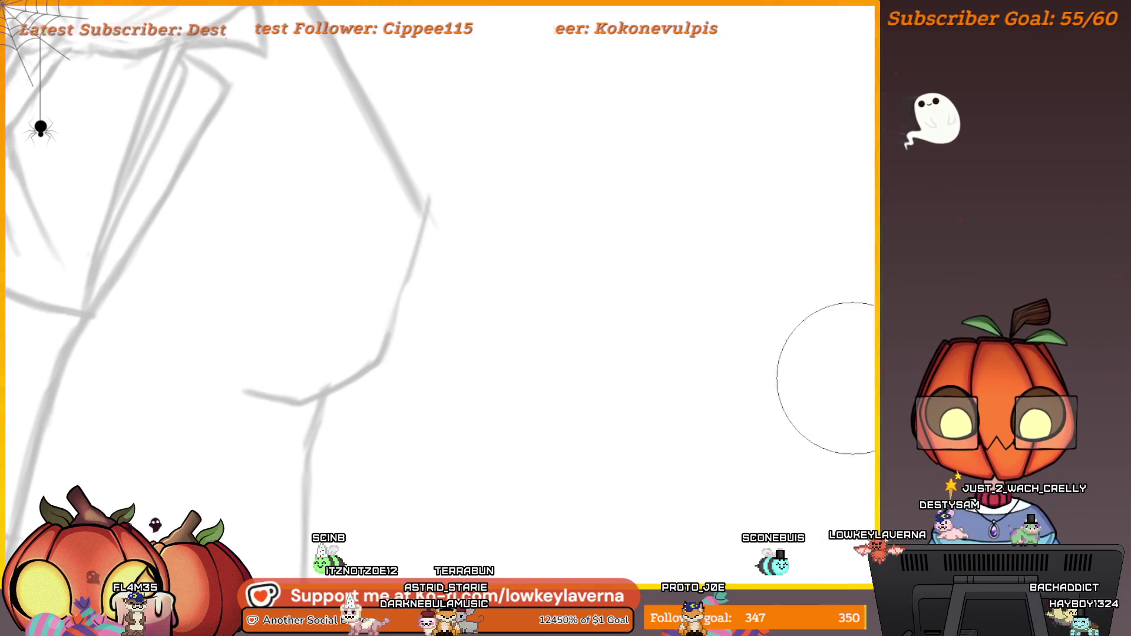
pyautogui.scroll(-3, 705, 384)
pyautogui.scroll(-1, 705, 384)
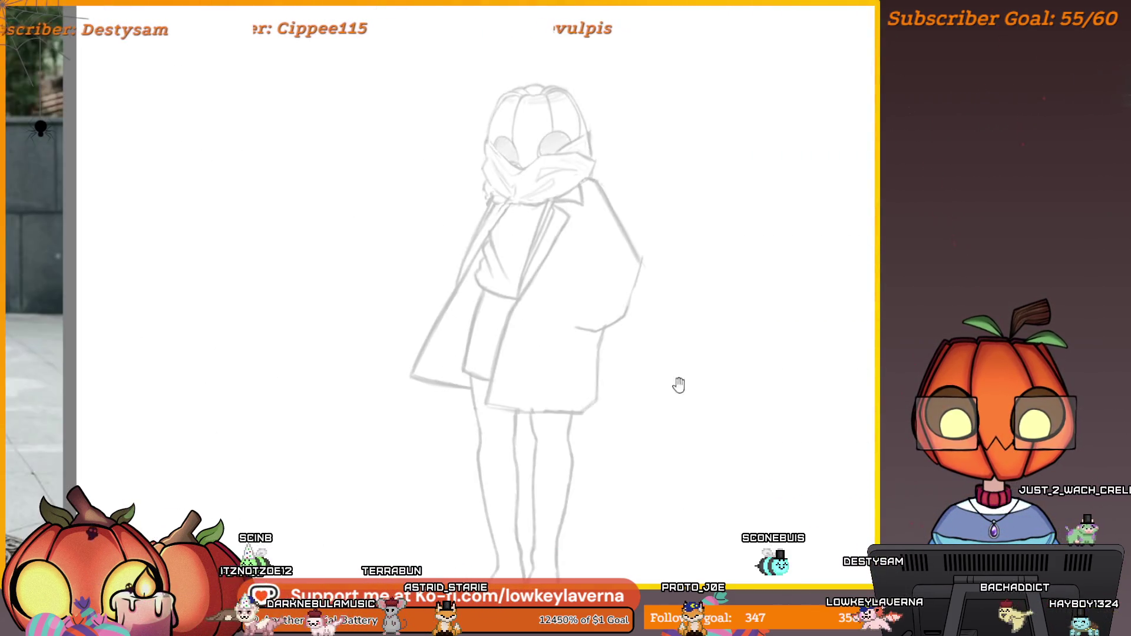
pyautogui.moveTo(677, 383); pyautogui.dragTo(681, 354)
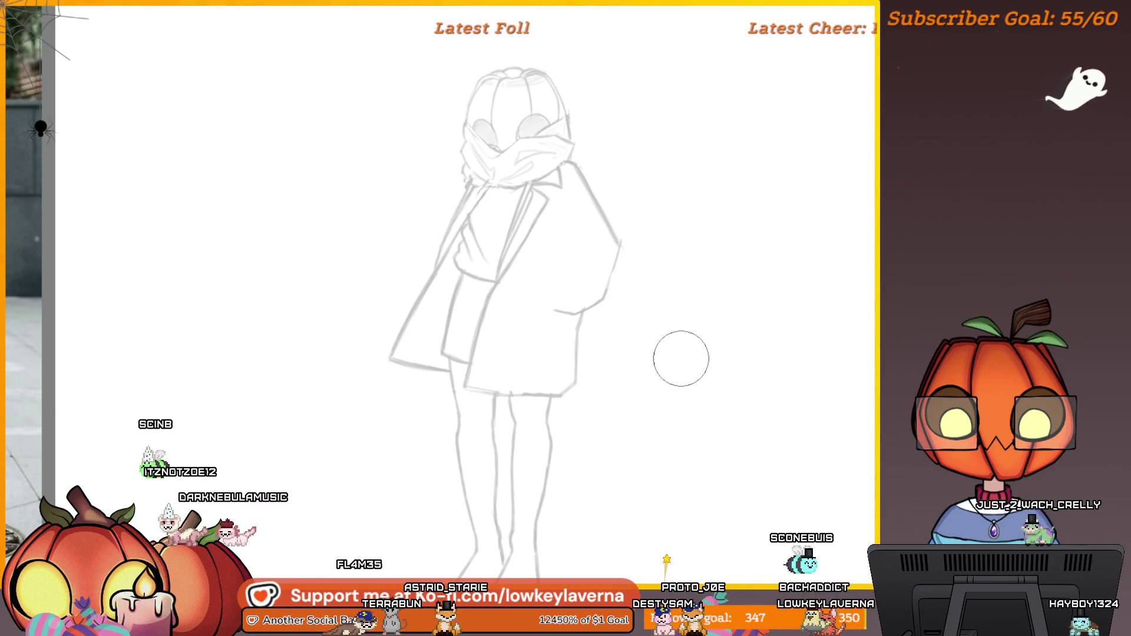
pyautogui.moveTo(554, 248)
pyautogui.mouseDown()
pyautogui.moveTo(574, 236)
pyautogui.moveTo(599, 244)
pyautogui.mouseUp()
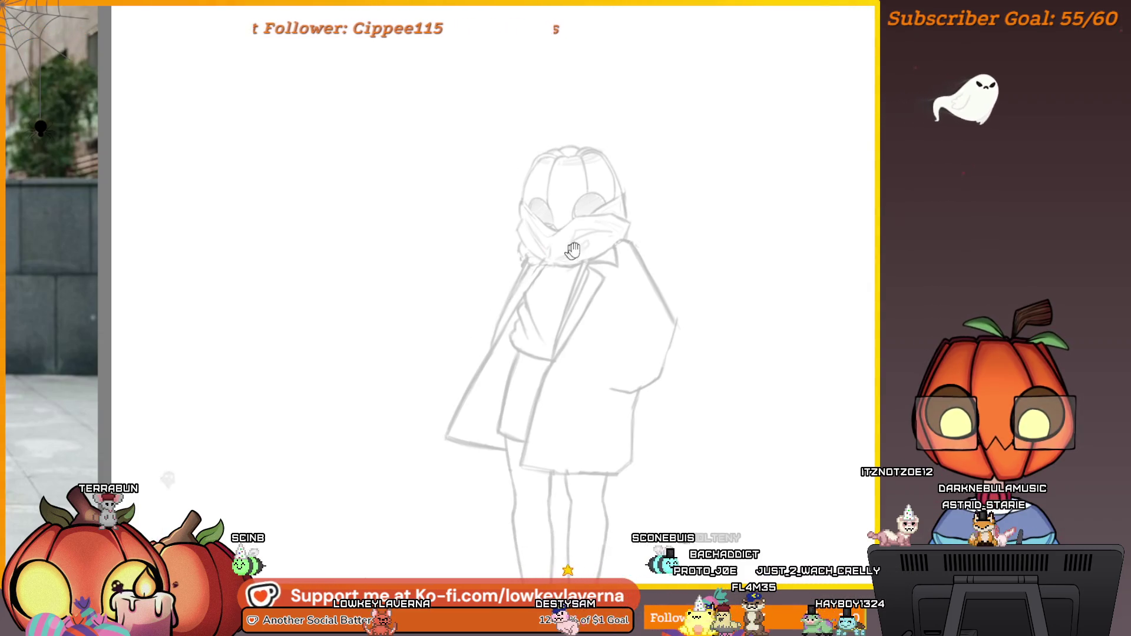
pyautogui.moveTo(694, 345); pyautogui.dragTo(667, 350)
# - Scroll the canvas to view the full coat-and-scarf figure sketch
pyautogui.scroll(-5, 689, 347)
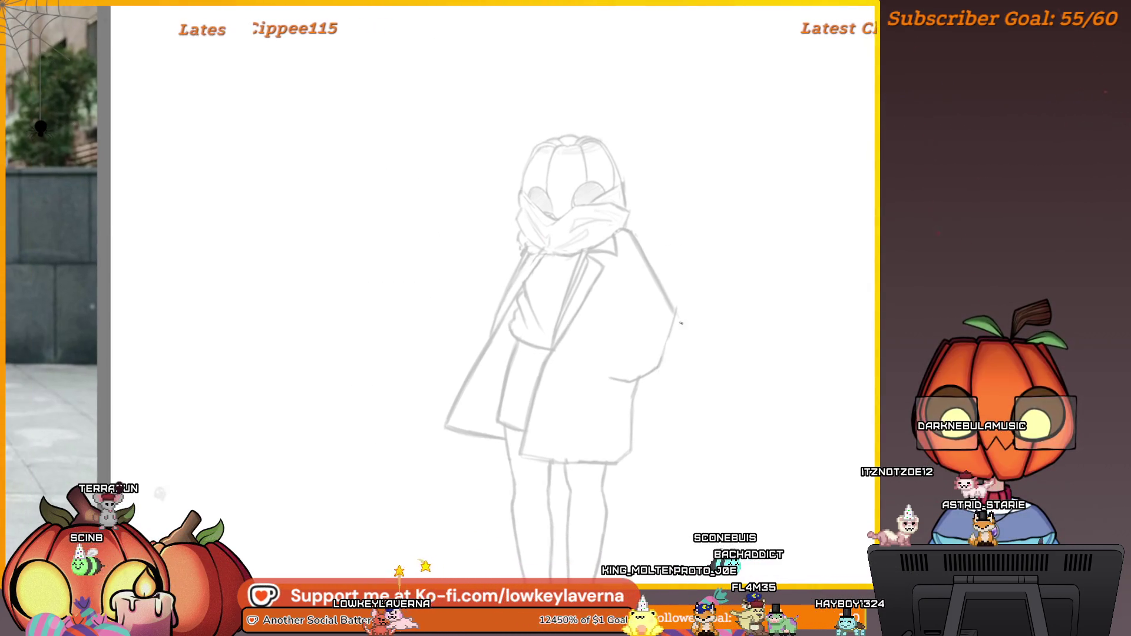
pyautogui.scroll(-2, 691, 345)
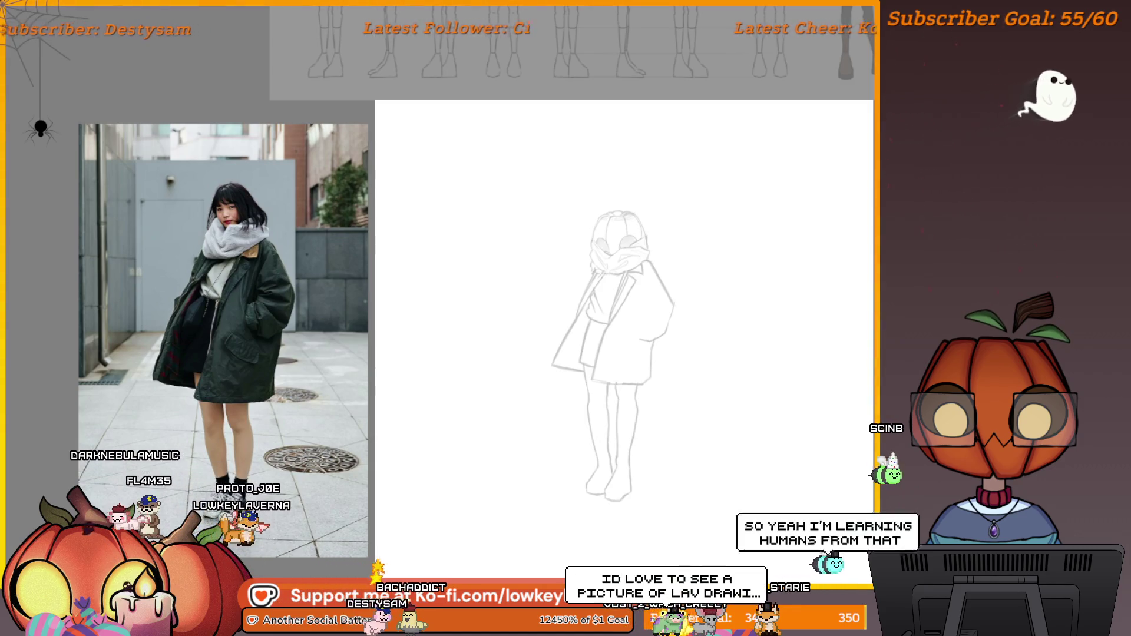
# - Paste the woman-in-jeans reference photo, enlarge it, and move it far left
pyautogui.hotkey('ctrl', 'v')
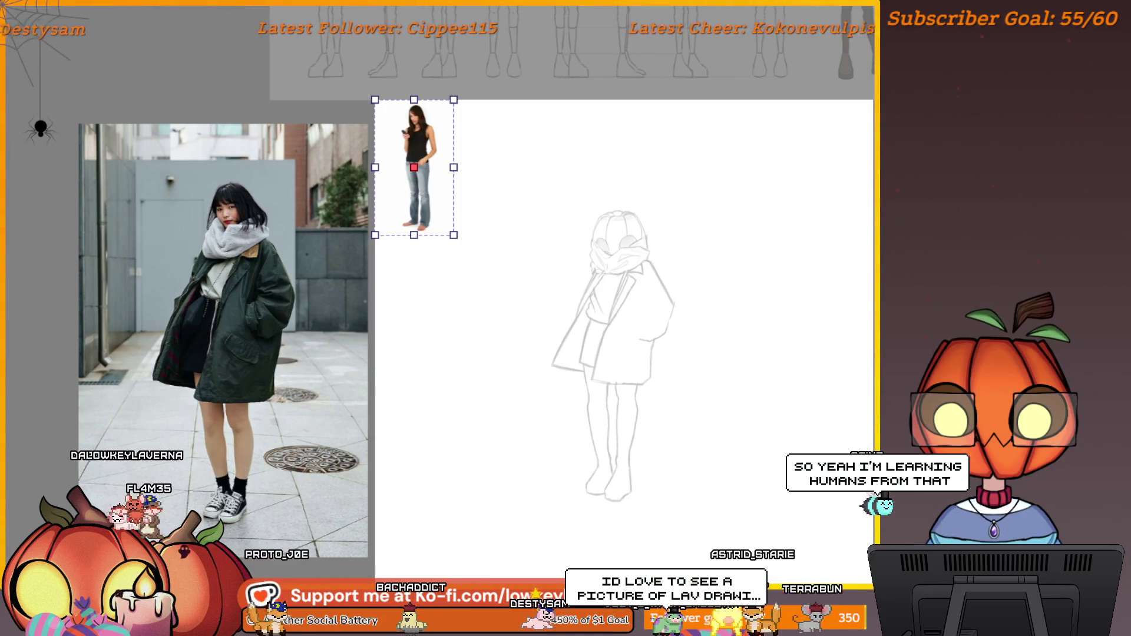
pyautogui.moveTo(454, 235)
pyautogui.mouseDown()
pyautogui.moveTo(490, 318)
pyautogui.moveTo(565, 408)
pyautogui.mouseUp()
pyautogui.moveTo(538, 365); pyautogui.dragTo(130, 458)
# - Nudge the street photo up-left and the woman photo further left, then recentre the view
pyautogui.click(314, 361)
pyautogui.moveTo(317, 402); pyautogui.dragTo(389, 380)
pyautogui.moveTo(208, 389); pyautogui.dragTo(196, 377)
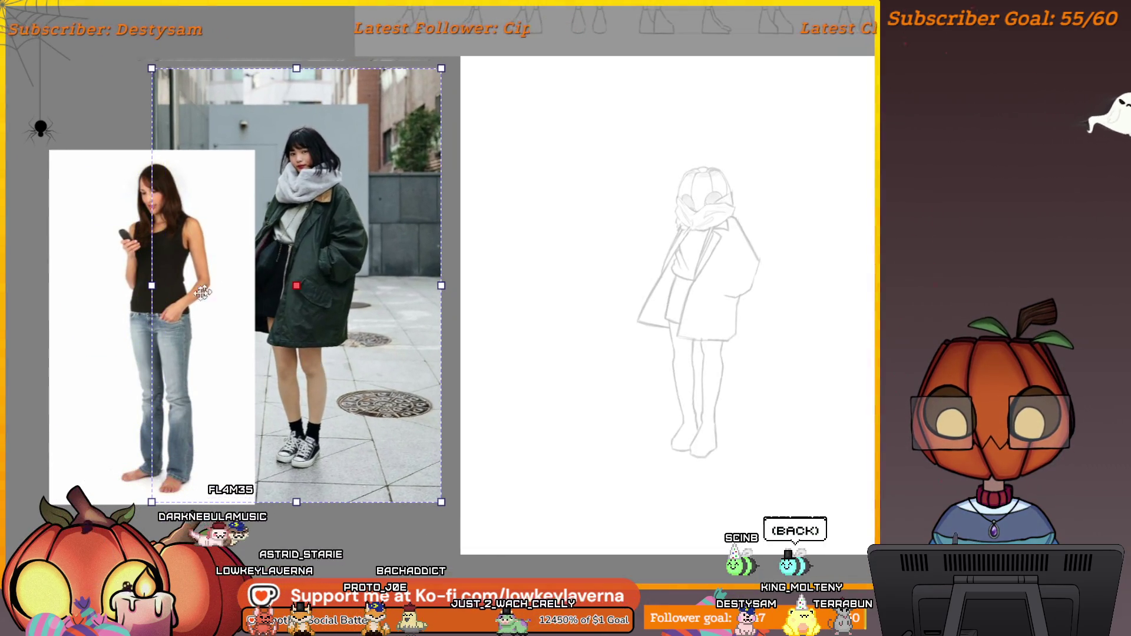
pyautogui.moveTo(111, 345); pyautogui.dragTo(99, 342)
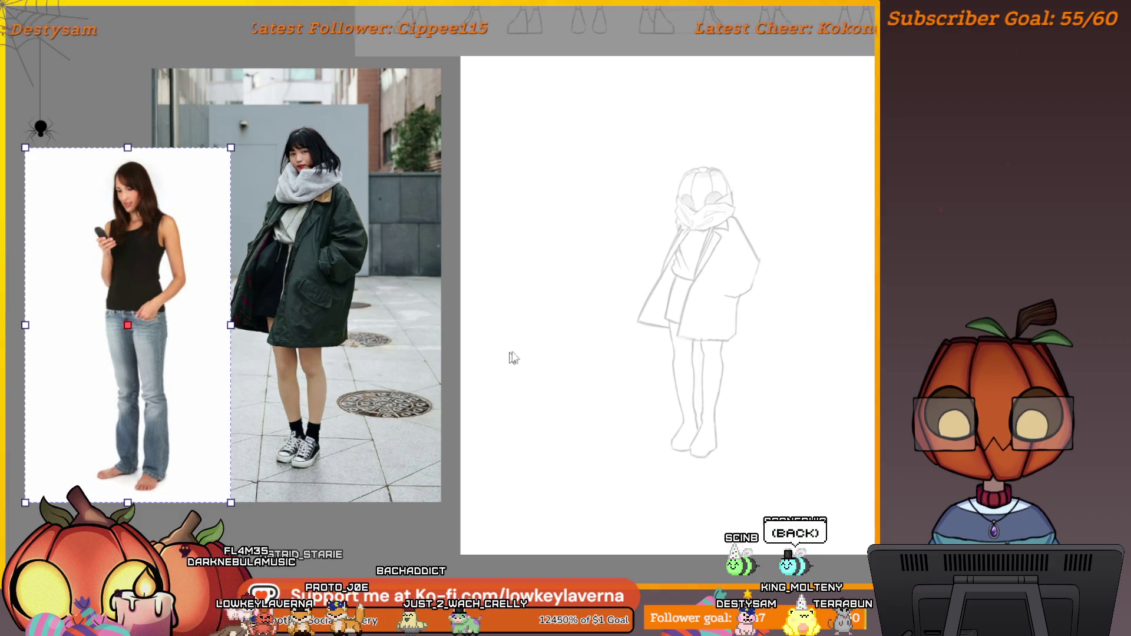
pyautogui.moveTo(510, 356); pyautogui.dragTo(467, 361)
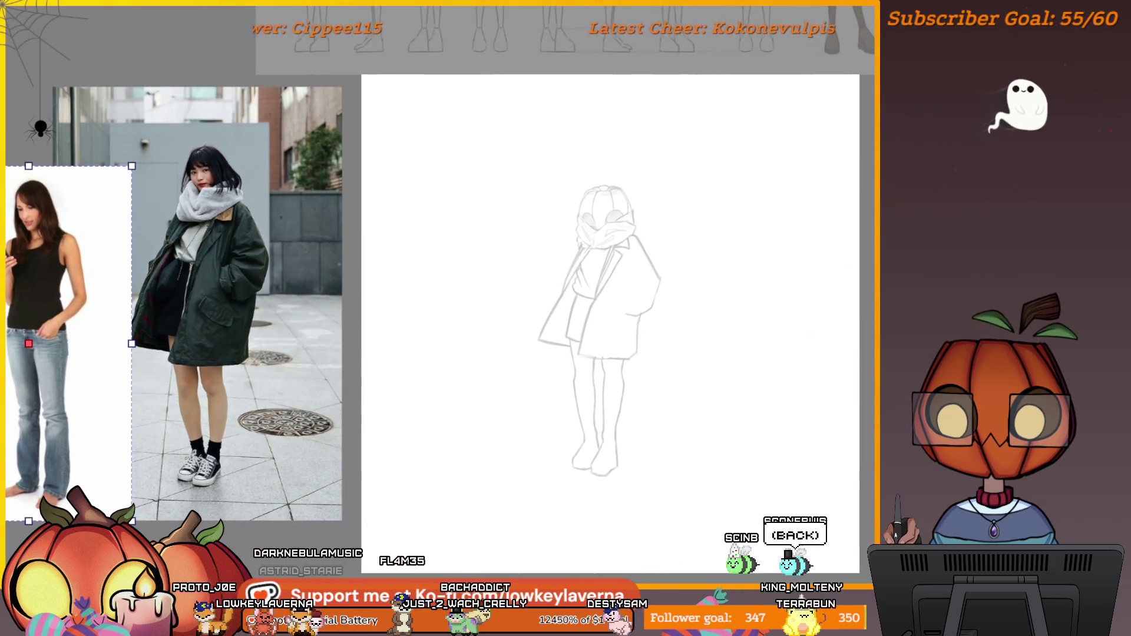
pyautogui.moveTo(719, 291); pyautogui.dragTo(687, 295)
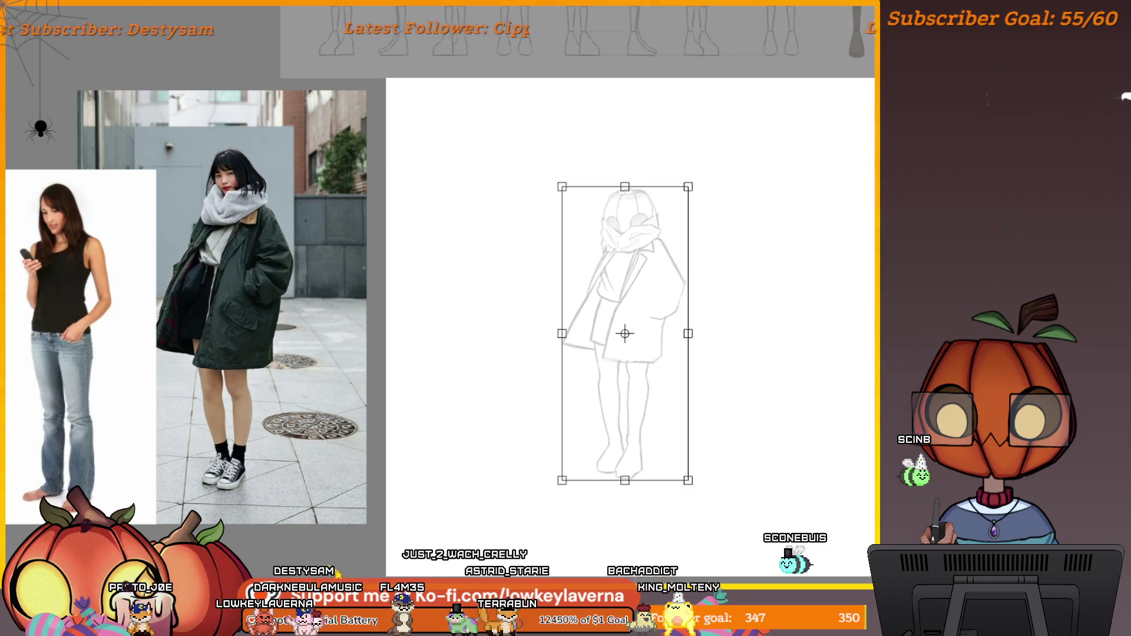
# - Shrink the coat figure sketch, shift it left, then fine-tune its position and size
pyautogui.moveTo(688, 480); pyautogui.dragTo(663, 399)
pyautogui.moveTo(628, 353); pyautogui.dragTo(505, 341)
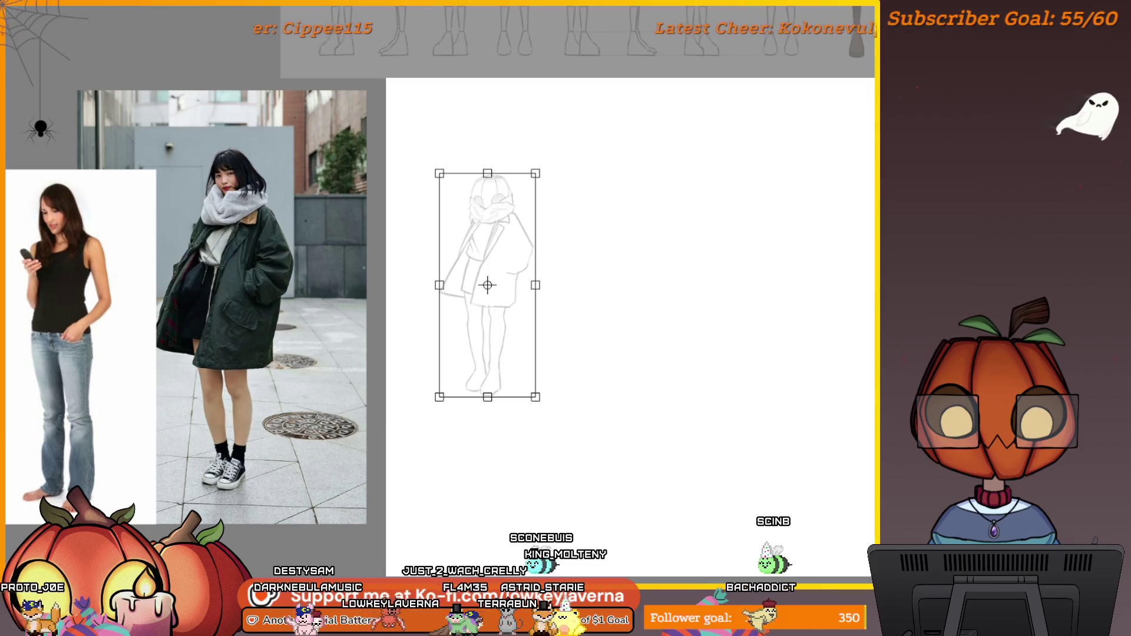
pyautogui.moveTo(528, 318); pyautogui.dragTo(548, 326)
pyautogui.moveTo(575, 414); pyautogui.dragTo(577, 419)
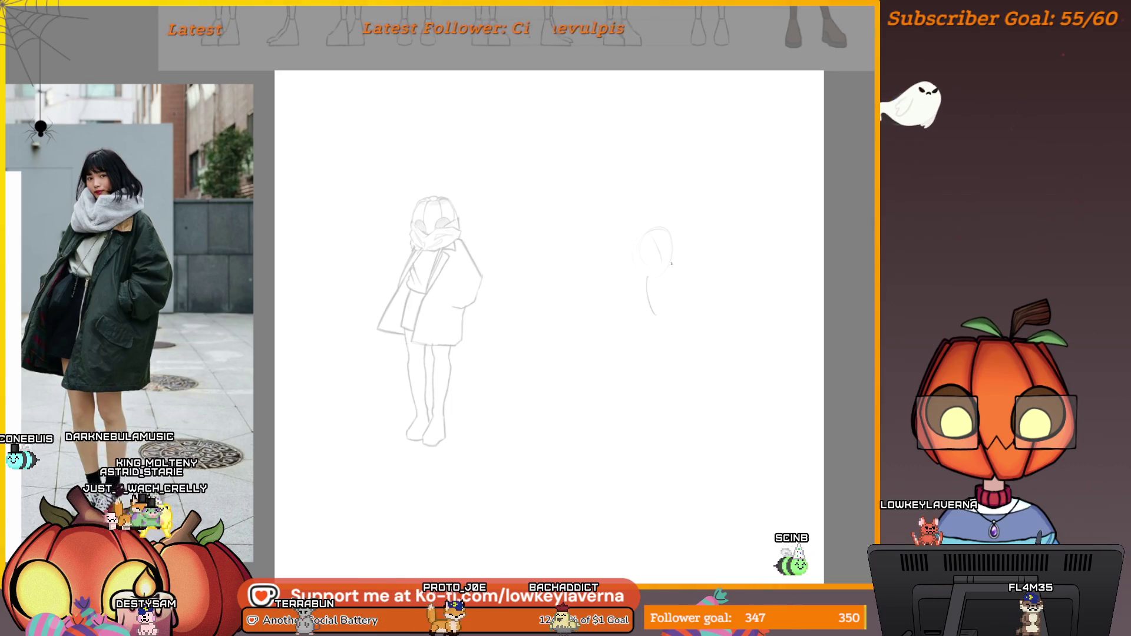
# - Rework the new head, undo the arm strokes, and draw a box beside the head
pyautogui.moveTo(672, 233); pyautogui.dragTo(673, 265)
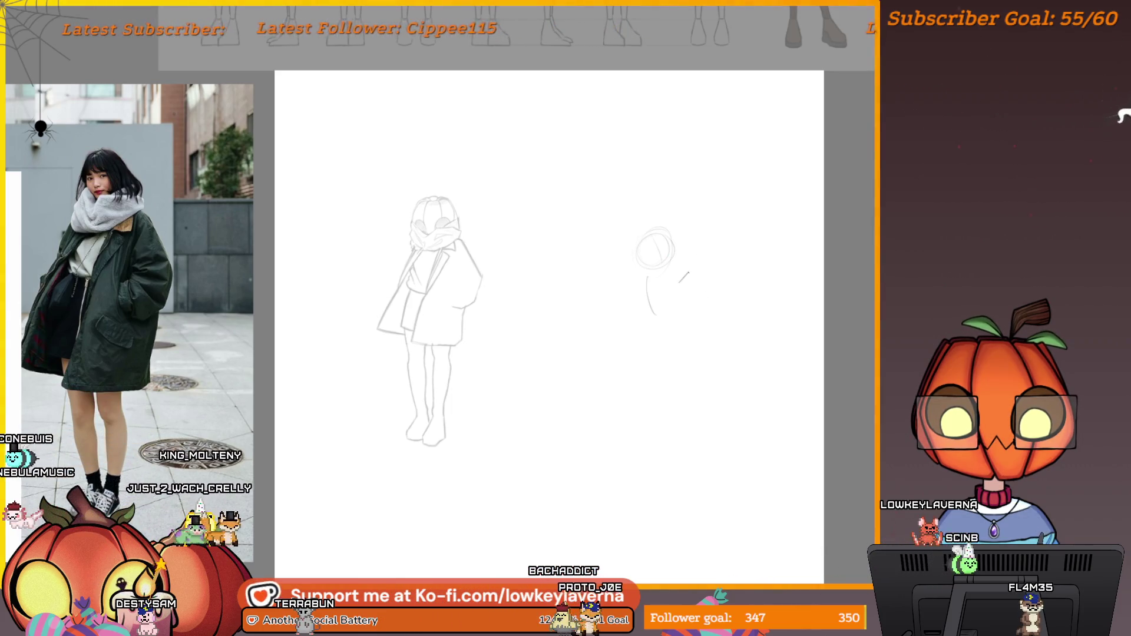
pyautogui.hotkey('ctrl', 'z')
pyautogui.moveTo(671, 278)
pyautogui.mouseDown()
pyautogui.moveTo(696, 269)
pyautogui.moveTo(686, 298)
pyautogui.mouseUp()
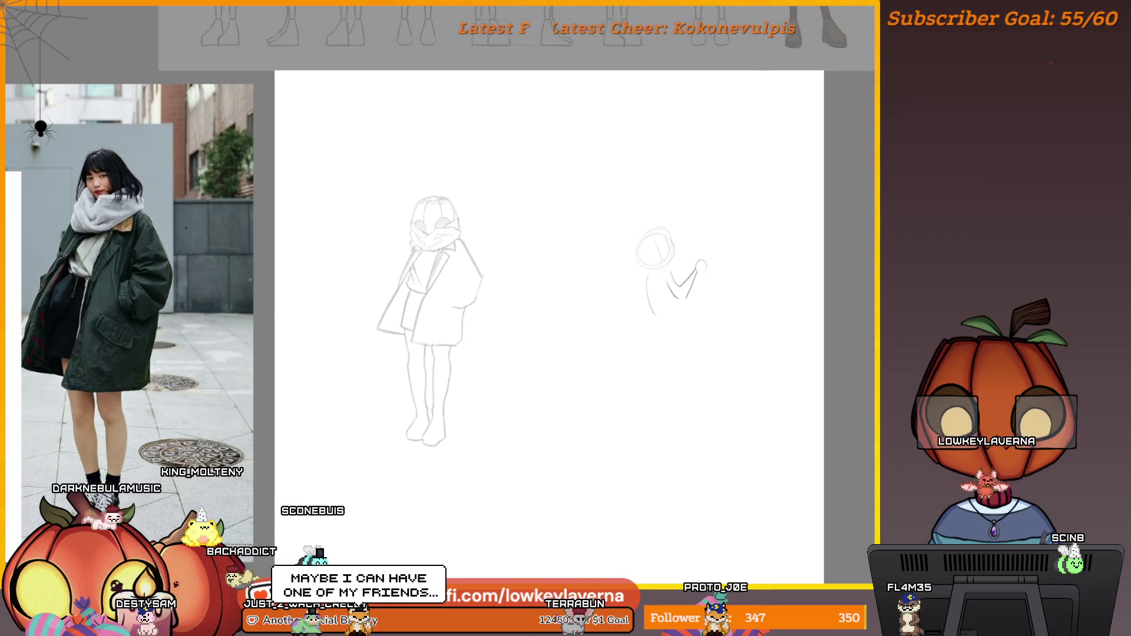
pyautogui.hotkey('ctrl', 'z')
pyautogui.hotkey('ctrl', 'z')
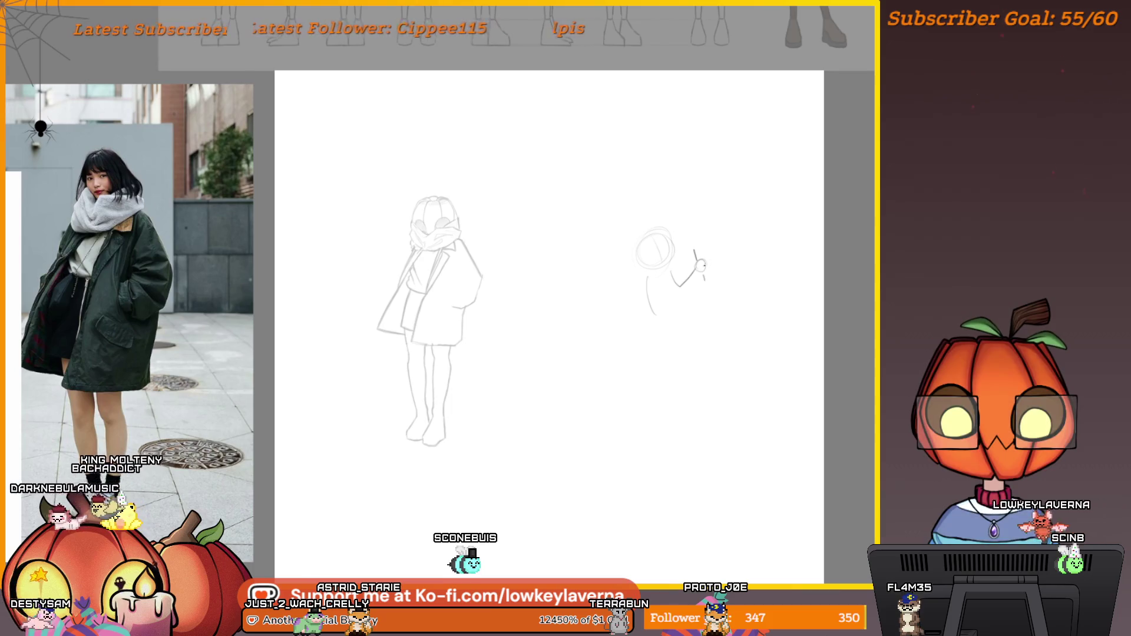
pyautogui.moveTo(712, 236)
pyautogui.mouseDown()
pyautogui.moveTo(714, 253)
pyautogui.moveTo(778, 259)
pyautogui.moveTo(713, 307)
pyautogui.mouseUp()
pyautogui.moveTo(777, 261)
pyautogui.mouseDown()
pyautogui.moveTo(770, 310)
pyautogui.moveTo(748, 271)
pyautogui.mouseUp()
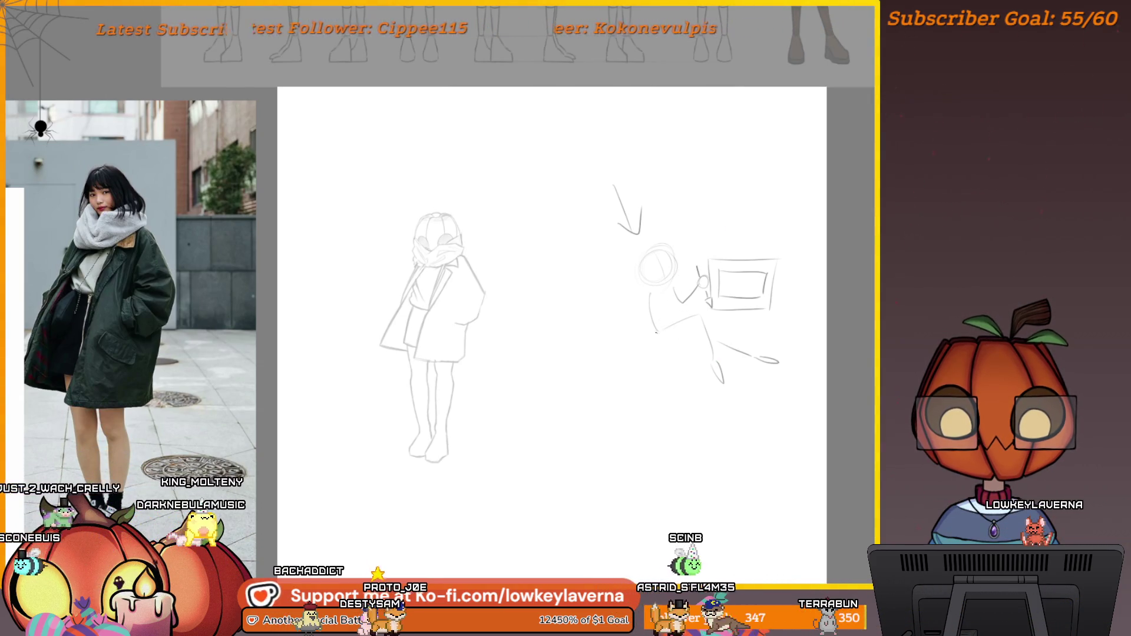
# - Sketch the second figure's body, then erase the figure and its box
pyautogui.moveTo(659, 315); pyautogui.dragTo(675, 340)
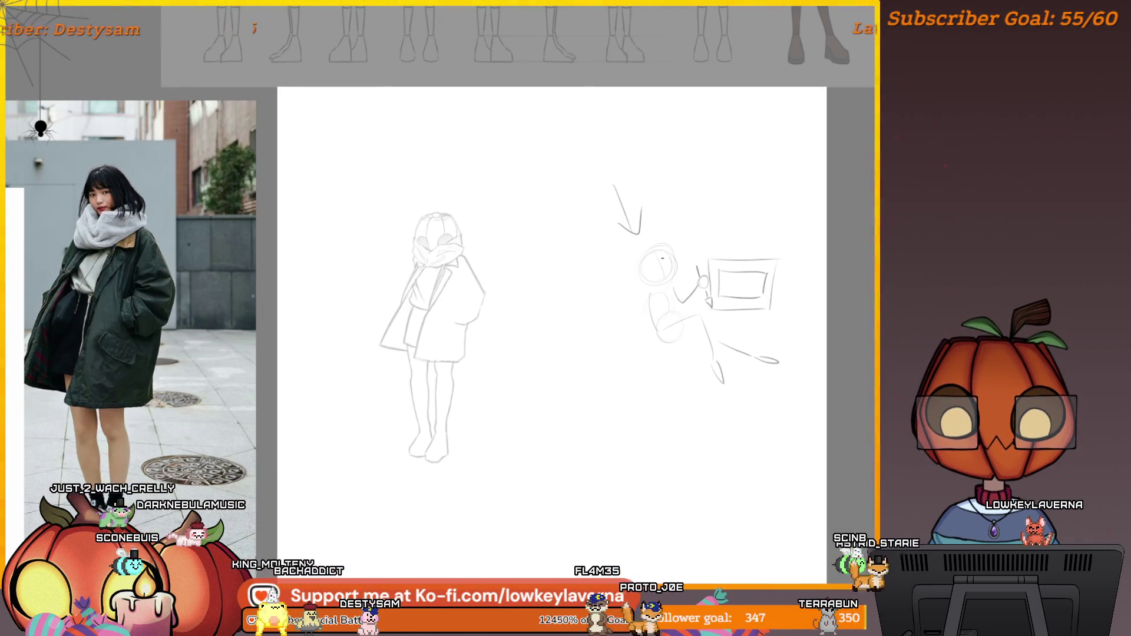
pyautogui.press('e')
pyautogui.moveTo(732, 372)
pyautogui.mouseDown()
pyautogui.moveTo(724, 283)
pyautogui.moveTo(631, 298)
pyautogui.moveTo(696, 368)
pyautogui.moveTo(715, 408)
pyautogui.moveTo(611, 192)
pyautogui.mouseUp()
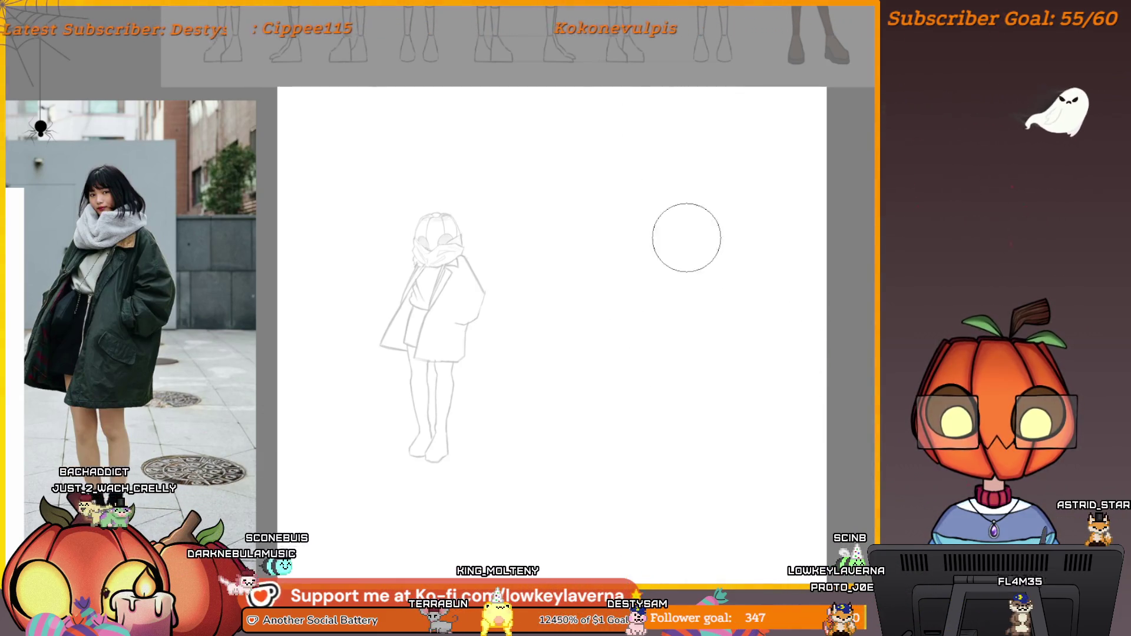
pyautogui.scroll(-3, 686, 238)
pyautogui.scroll(5, 747, 403)
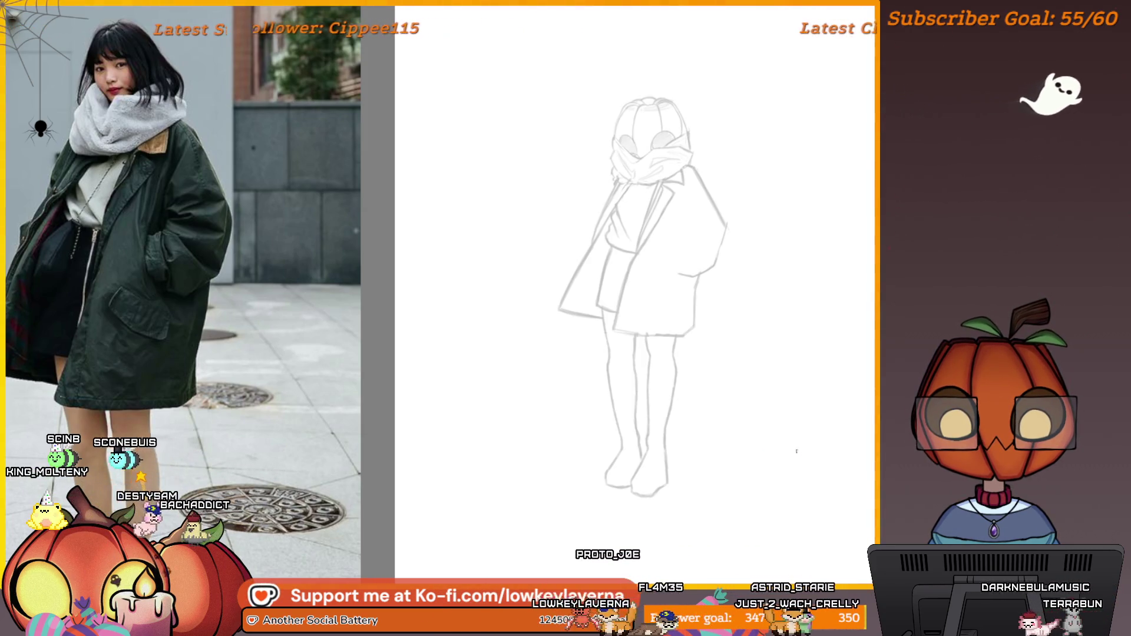
pyautogui.moveTo(738, 502); pyautogui.dragTo(806, 422)
# - Undo the stray squiggle and draw a line across the face where the scarf meets the eyes
pyautogui.hotkey('ctrl', 'z')
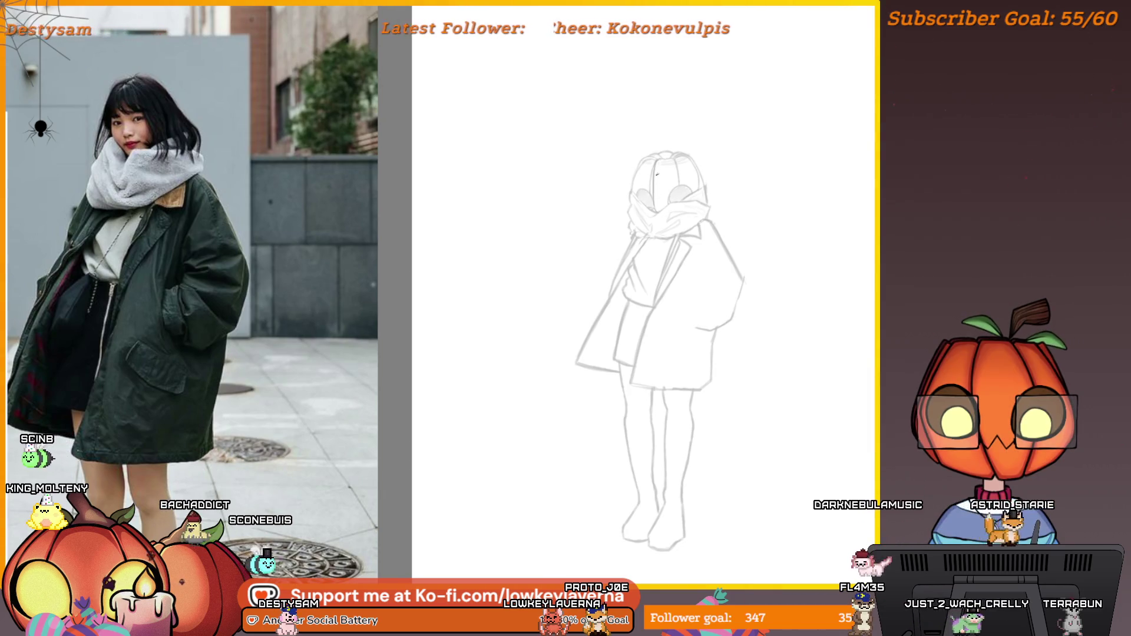
pyautogui.scroll(5, 668, 207)
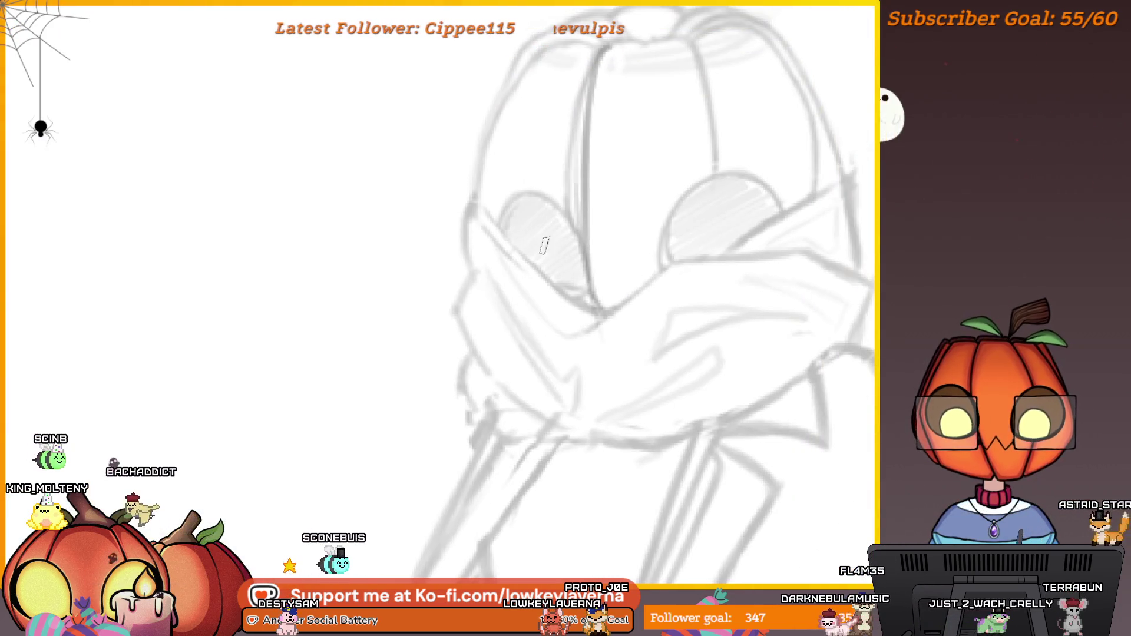
pyautogui.moveTo(515, 250); pyautogui.dragTo(816, 238)
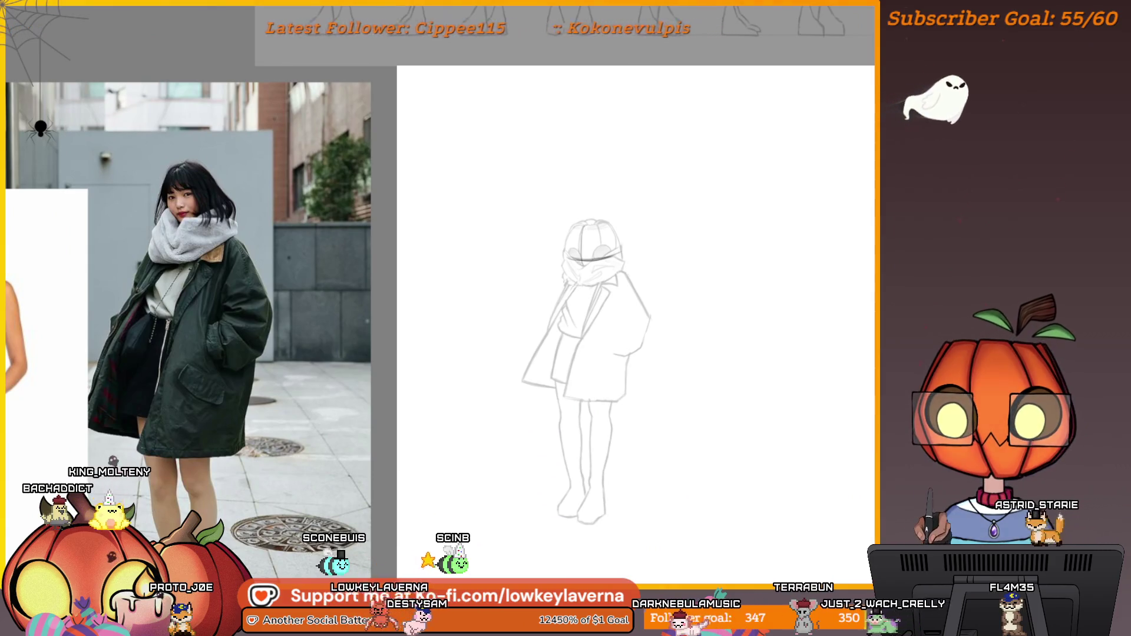
pyautogui.click(47, 306)
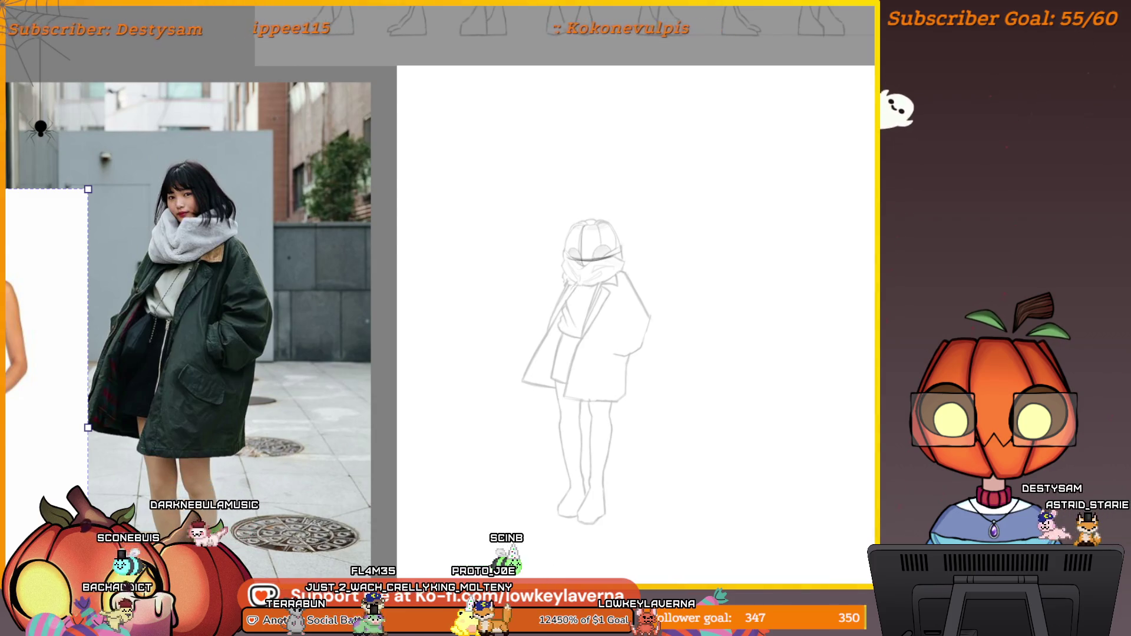
# - Paste the character reference sheet image onto the canvas with Ctrl+V
pyautogui.hotkey('ctrl', 'v')
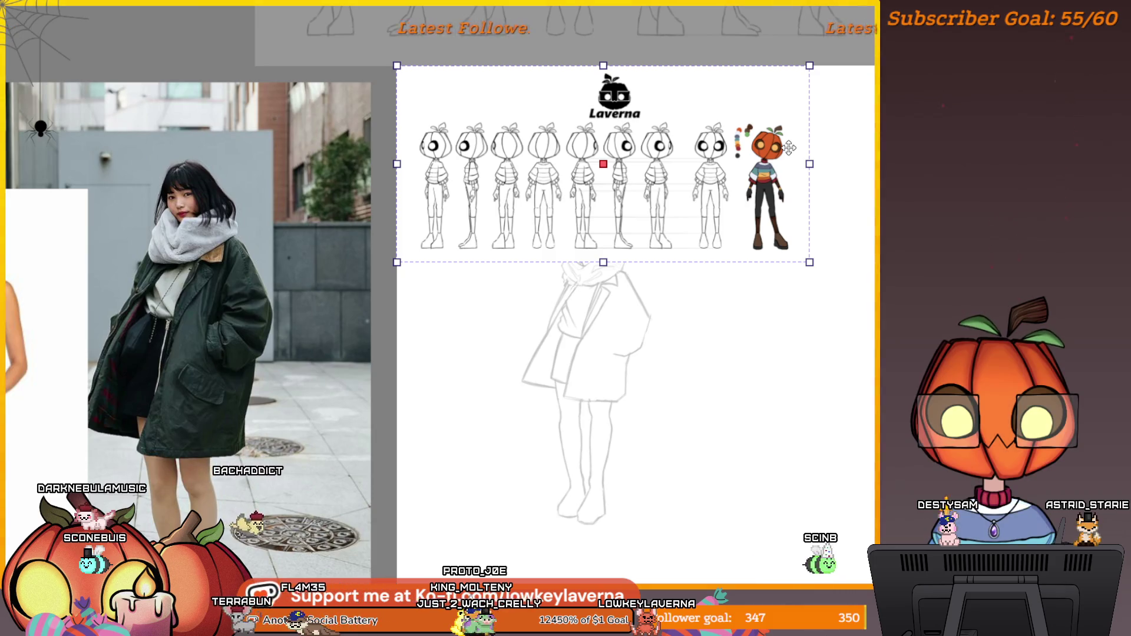
# - Undo the pasted pumpkin-head character turnaround sheet, leaving only the coat sketch
pyautogui.hotkey('ctrl', 'z')
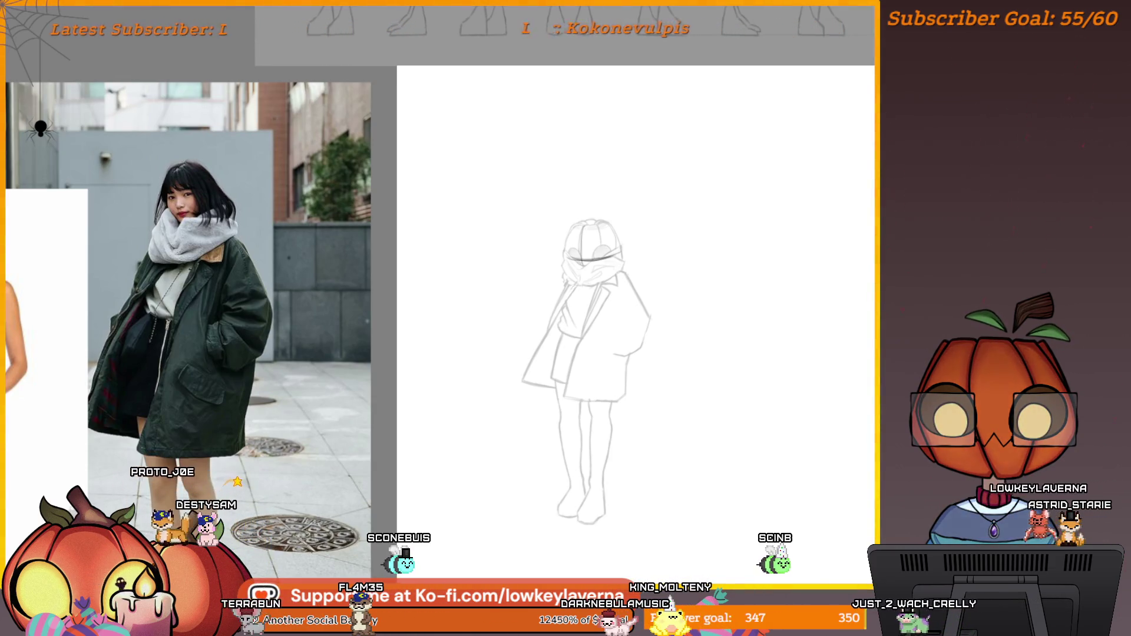
# - Paste the character turnaround sheet, move it over the canvas top, and enlarge it proportionally
pyautogui.hotkey('ctrl', 'v')
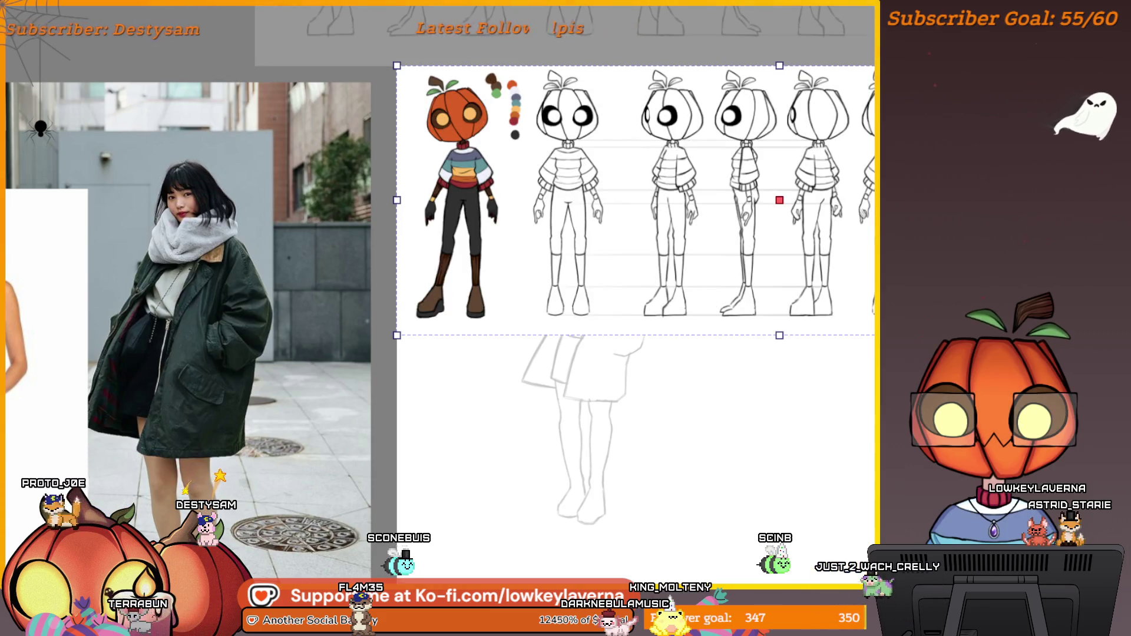
pyautogui.scroll(-3, 839, 289)
pyautogui.moveTo(839, 288); pyautogui.dragTo(697, 300)
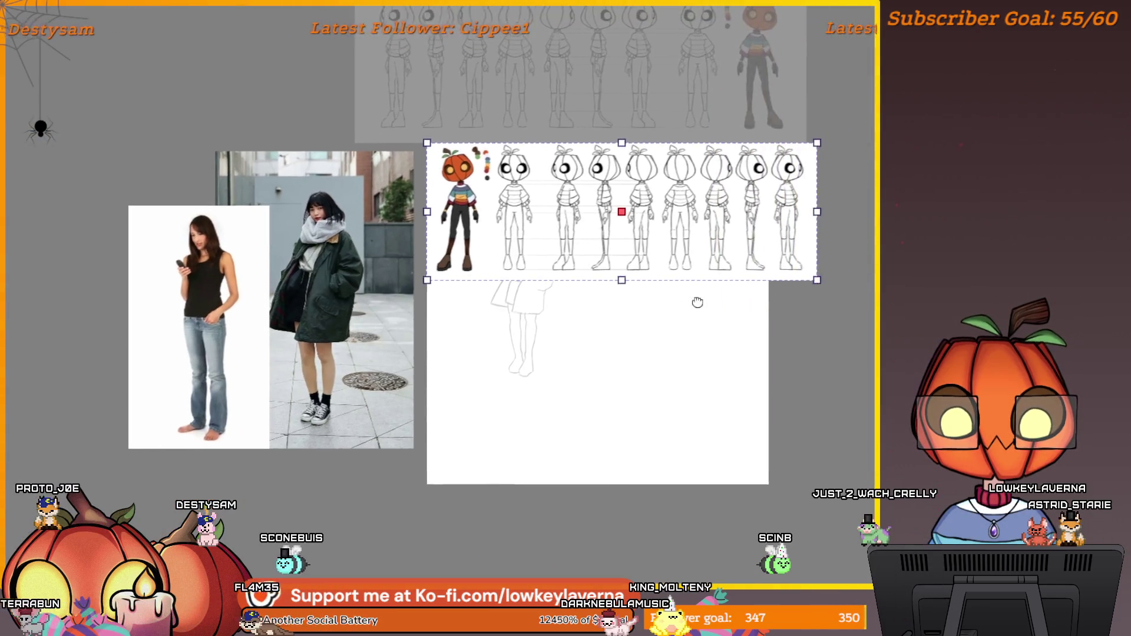
pyautogui.scroll(2, 655, 339)
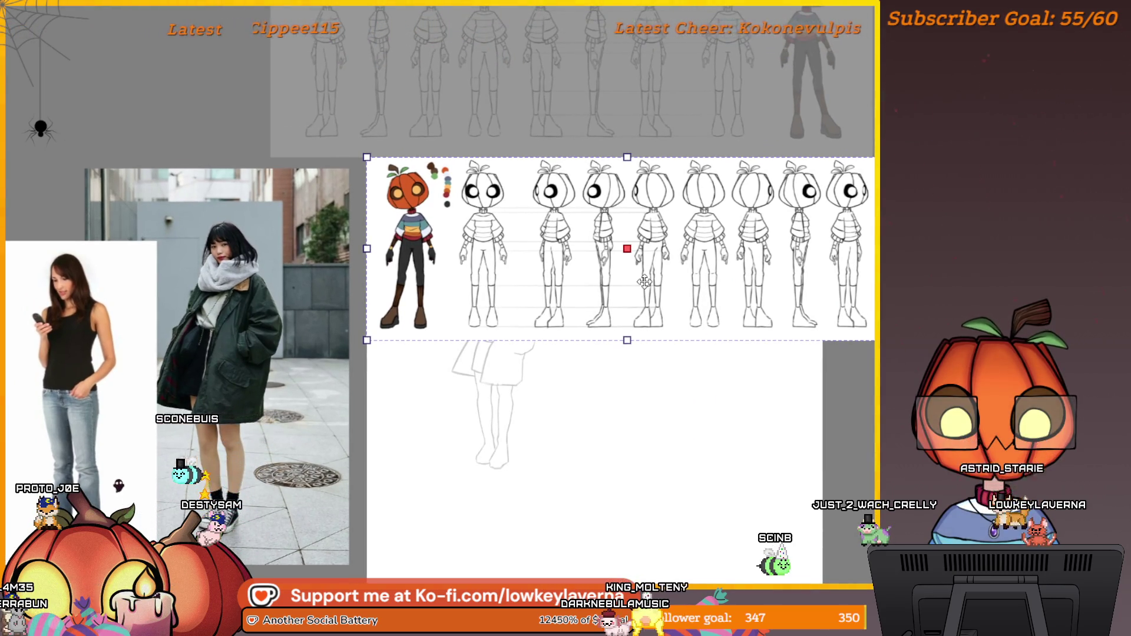
pyautogui.moveTo(638, 242); pyautogui.dragTo(479, 321)
pyautogui.click(592, 353)
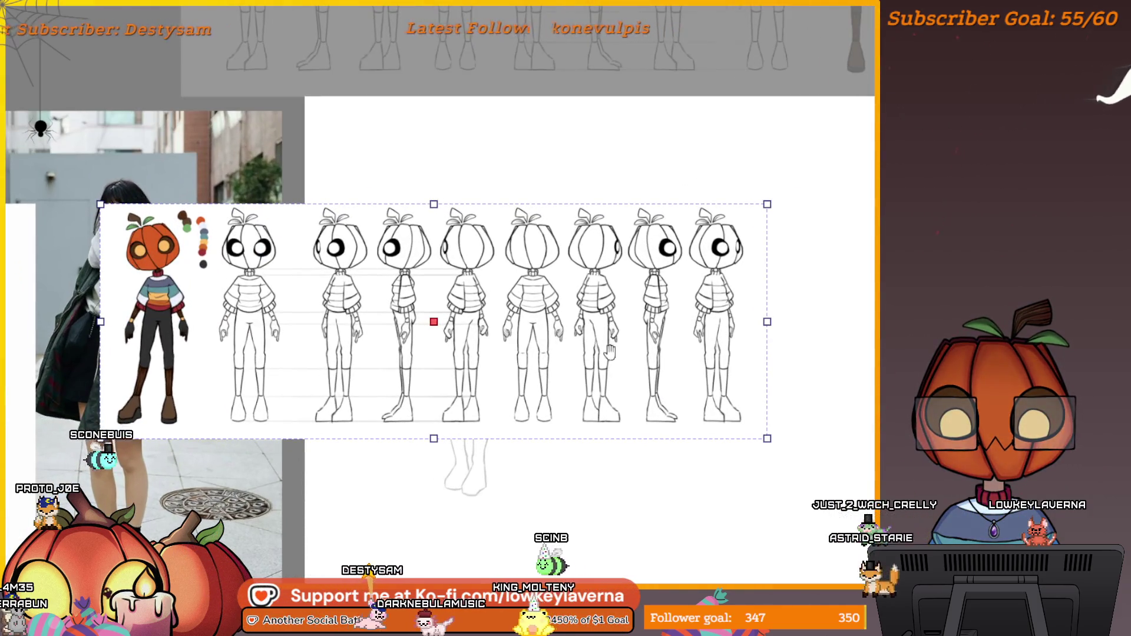
pyautogui.scroll(-2, 770, 248)
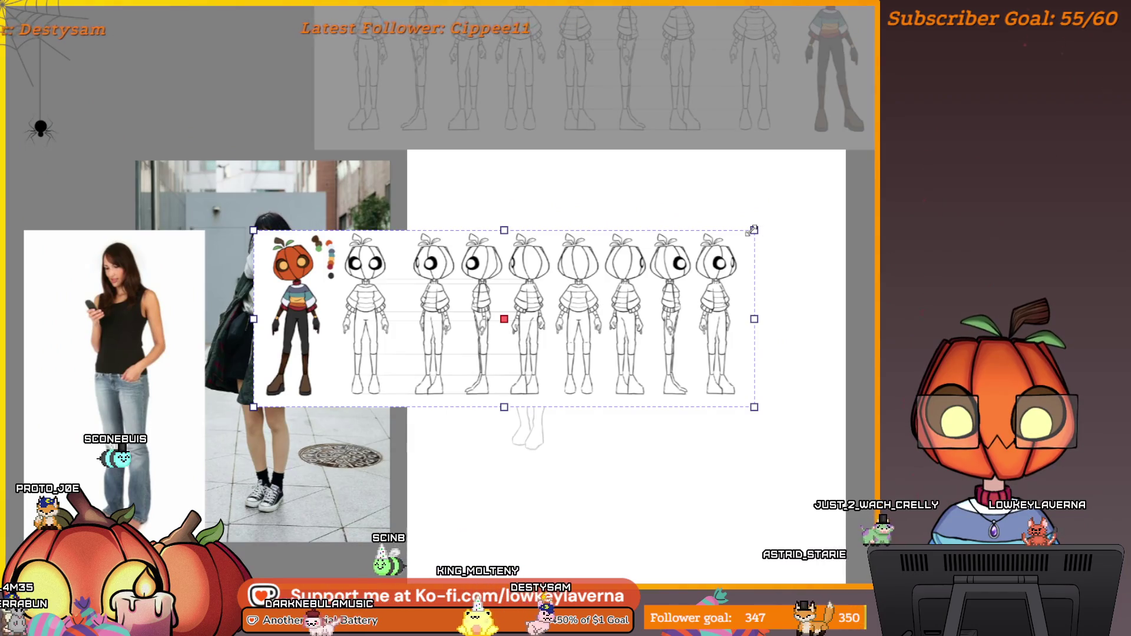
pyautogui.moveTo(754, 230); pyautogui.dragTo(782, 221)
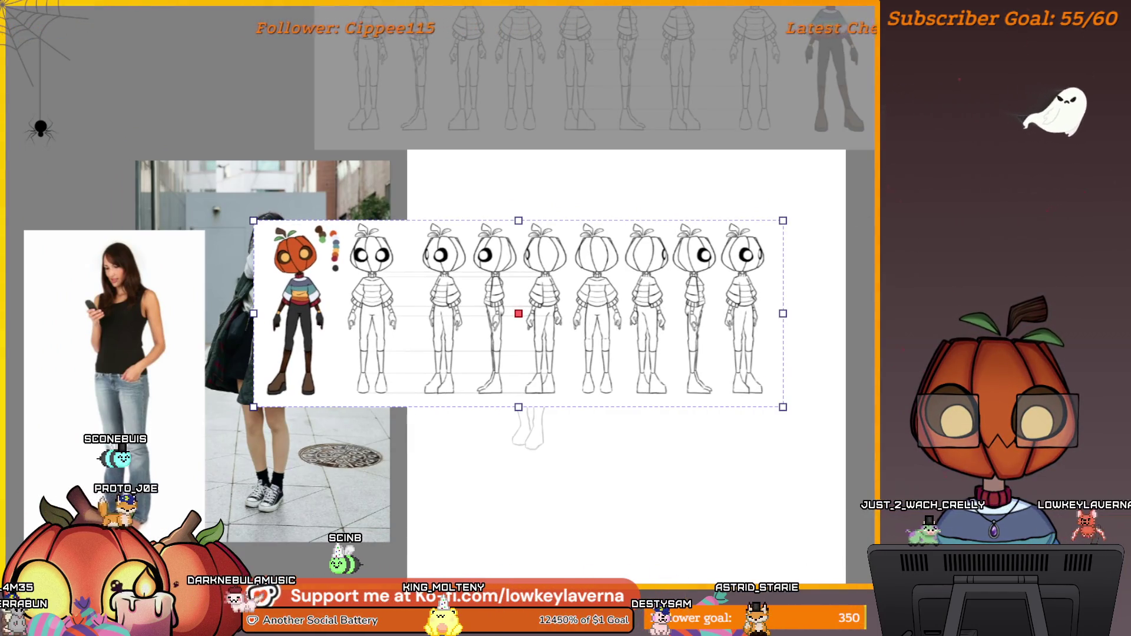
# - Fade the turnaround sheet to 30% opacity and scale and shift it over the girl sketch
pyautogui.press('3')
pyautogui.moveTo(588, 307)
pyautogui.mouseDown()
pyautogui.moveTo(731, 342)
pyautogui.moveTo(655, 322)
pyautogui.mouseUp()
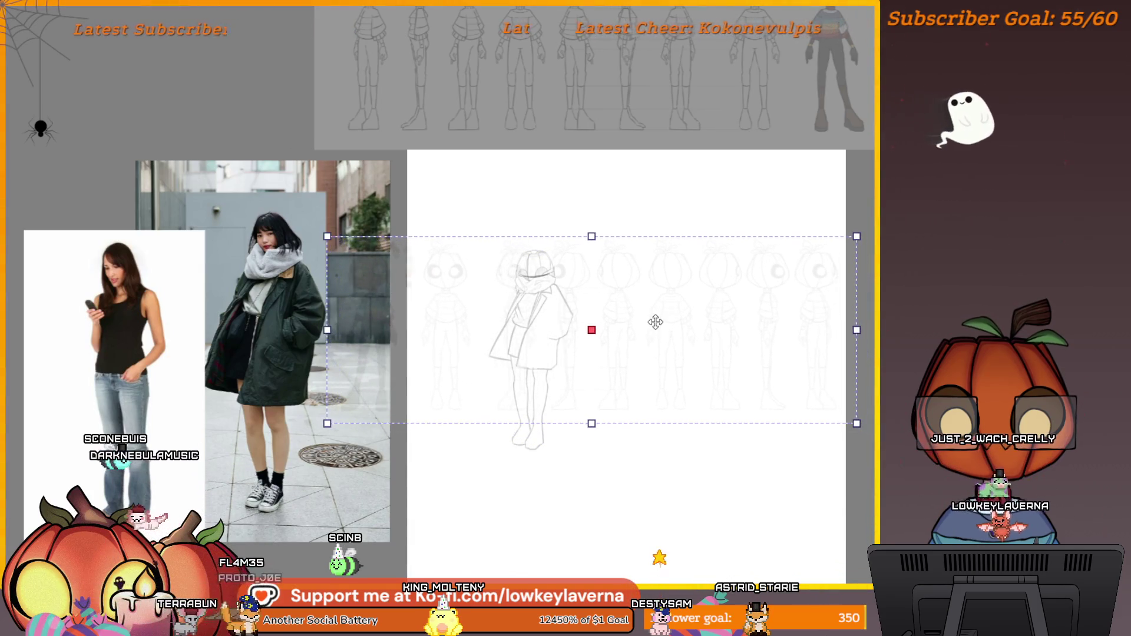
pyautogui.moveTo(668, 371); pyautogui.dragTo(675, 374)
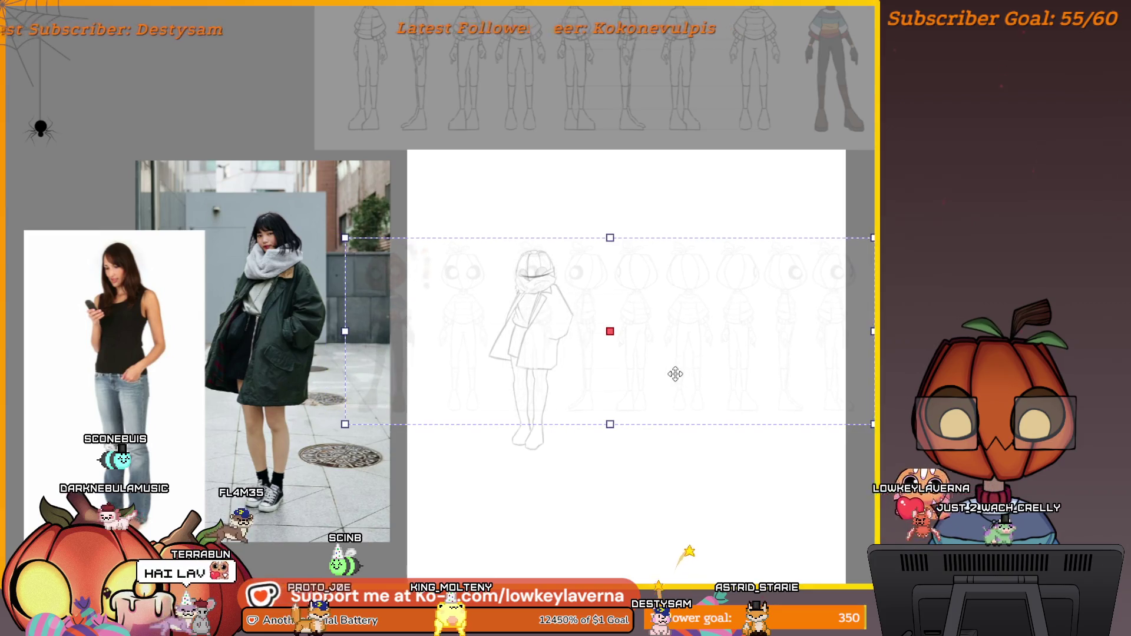
pyautogui.moveTo(346, 420); pyautogui.dragTo(108, 504)
pyautogui.moveTo(437, 422)
pyautogui.mouseDown()
pyautogui.moveTo(618, 403)
pyautogui.moveTo(595, 396)
pyautogui.mouseUp()
pyautogui.moveTo(271, 478); pyautogui.dragTo(458, 412)
pyautogui.moveTo(642, 334); pyautogui.dragTo(511, 342)
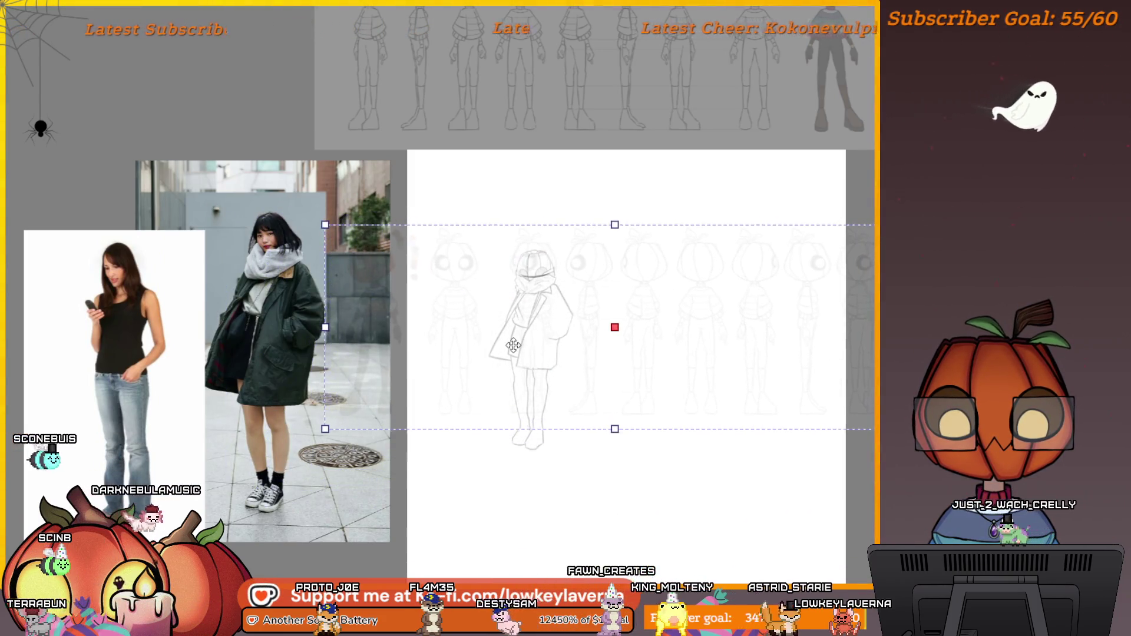
pyautogui.moveTo(326, 433); pyautogui.dragTo(361, 417)
pyautogui.moveTo(540, 343); pyautogui.dragTo(520, 350)
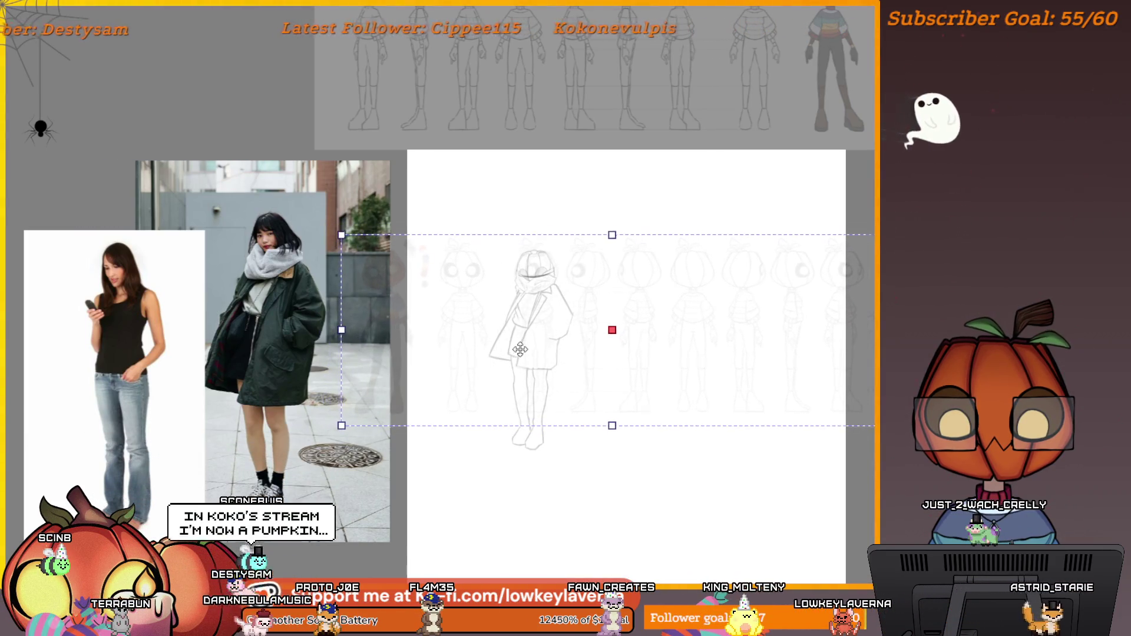
pyautogui.moveTo(600, 373)
pyautogui.mouseDown()
pyautogui.moveTo(523, 373)
pyautogui.moveTo(611, 373)
pyautogui.mouseUp()
pyautogui.scroll(2, 530, 329)
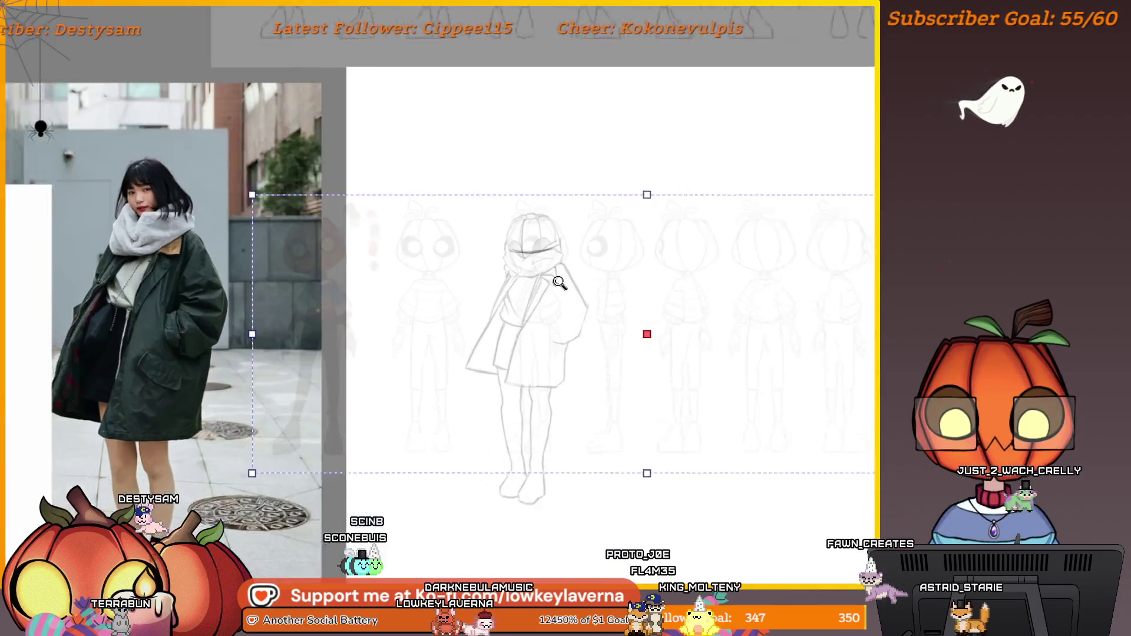
# - Nudge and rescale the faded turnaround sheet until its second figure matches the girl sketch
pyautogui.scroll(1, 580, 350)
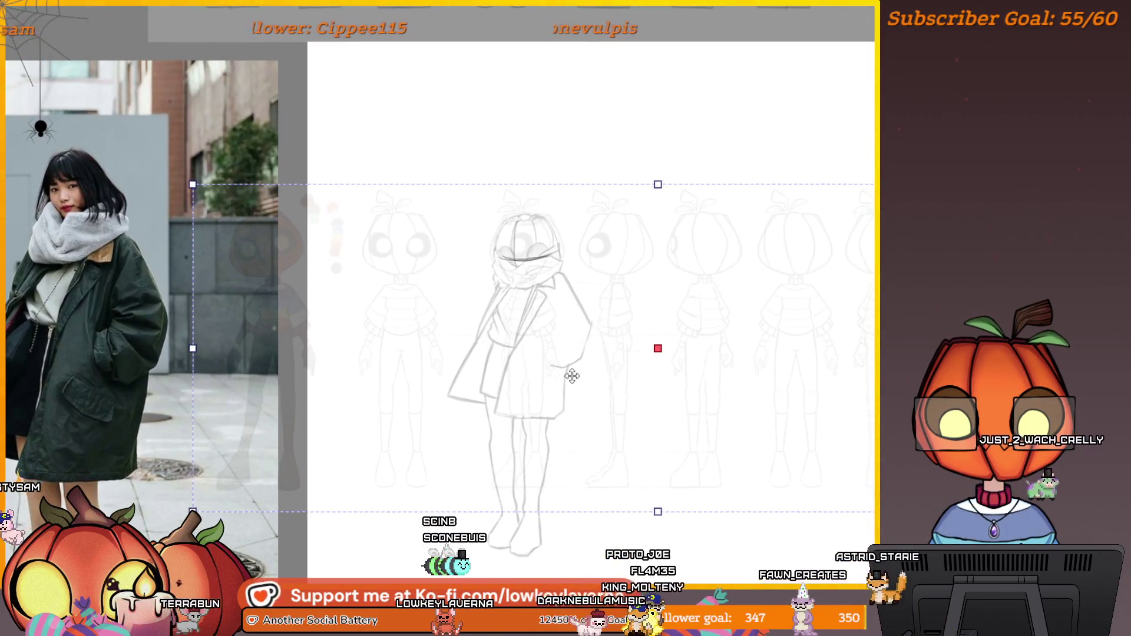
pyautogui.moveTo(572, 379); pyautogui.dragTo(574, 381)
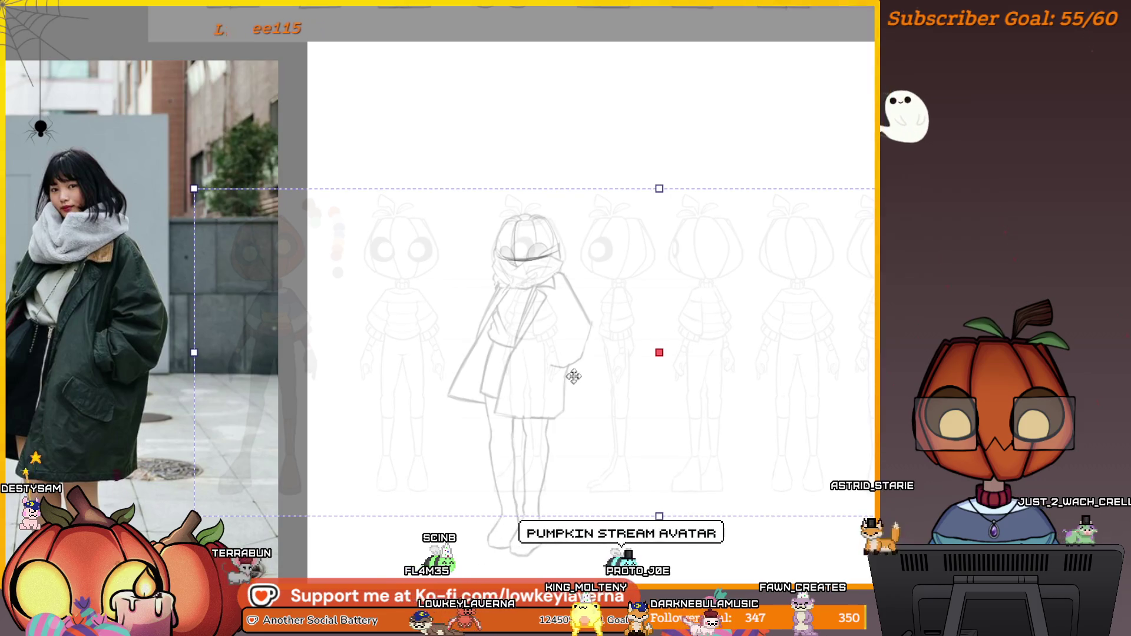
pyautogui.scroll(-1, 570, 354)
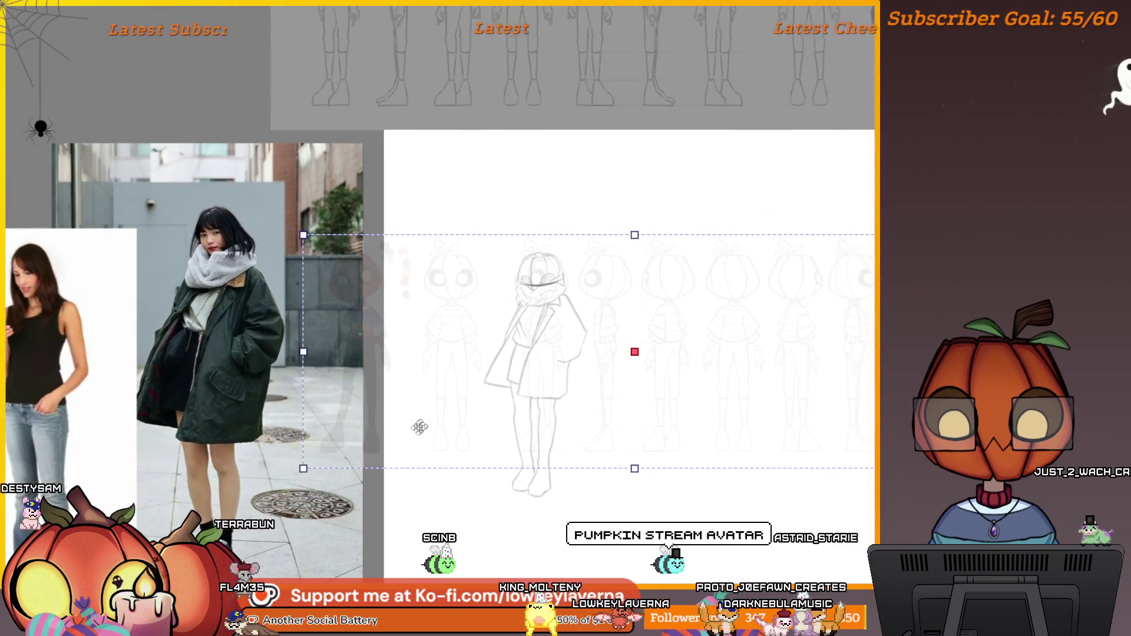
pyautogui.moveTo(304, 466); pyautogui.dragTo(298, 470)
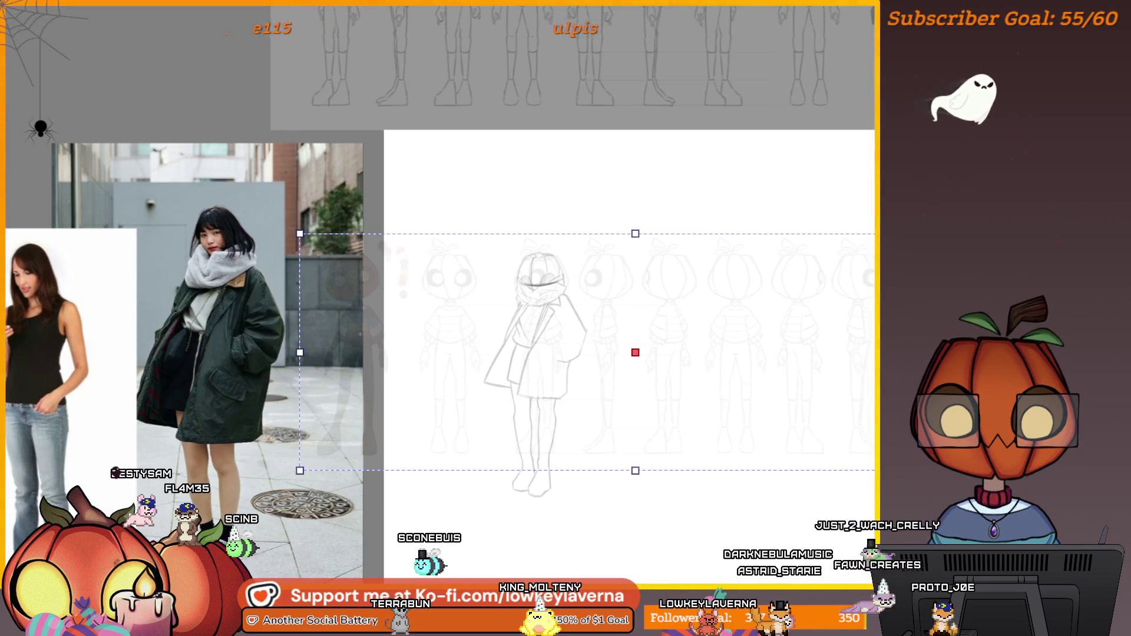
pyautogui.moveTo(634, 287); pyautogui.dragTo(633, 286)
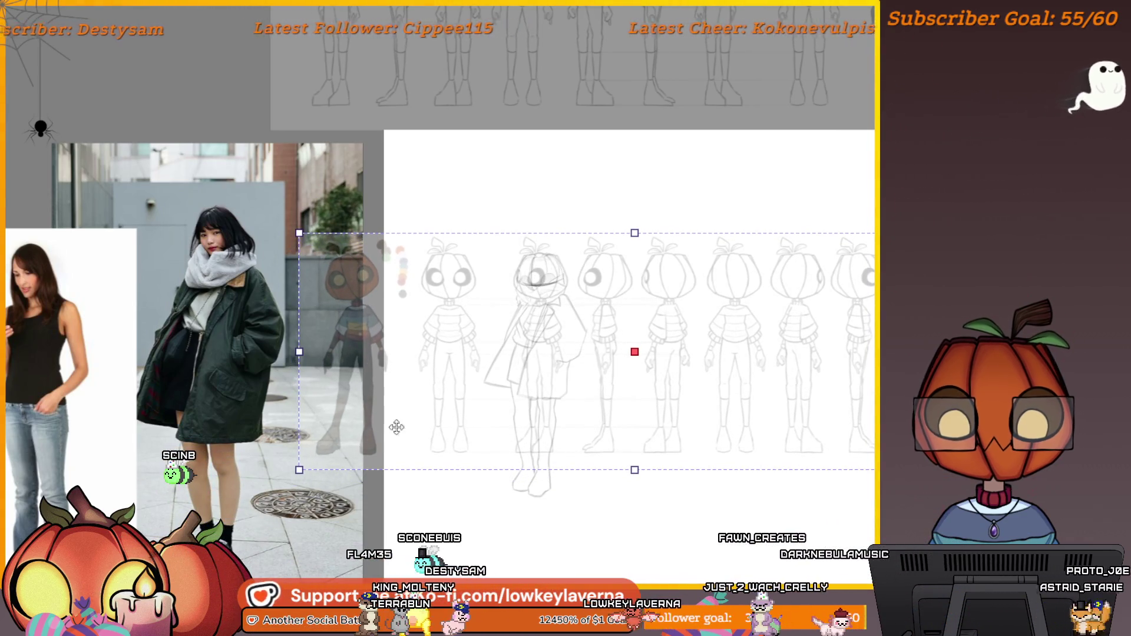
pyautogui.moveTo(298, 470); pyautogui.dragTo(307, 464)
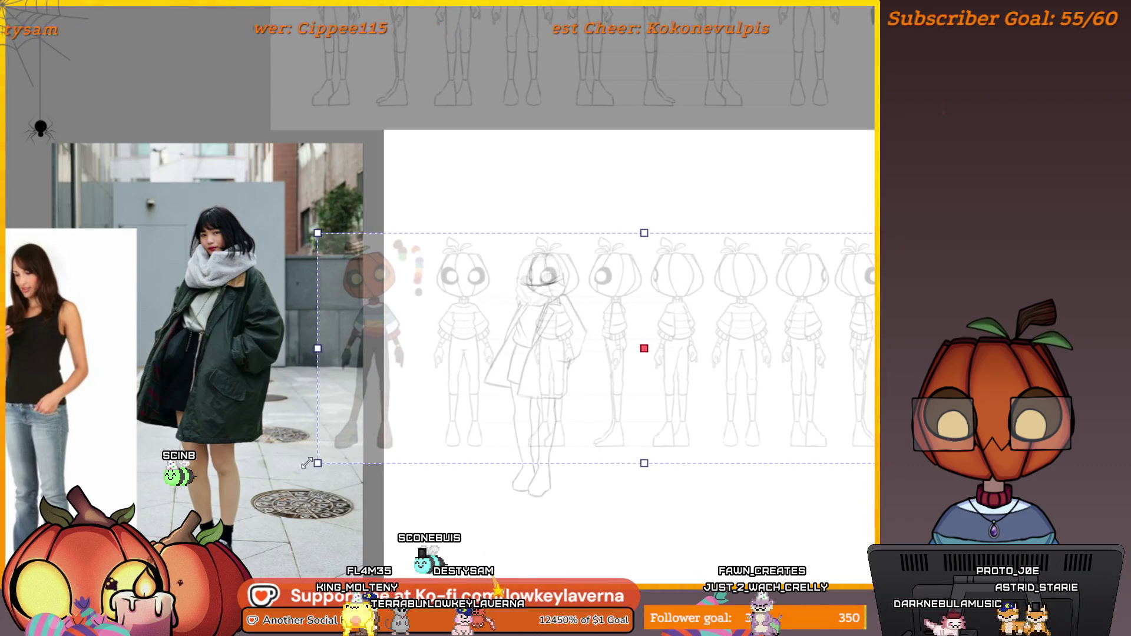
pyautogui.moveTo(475, 388); pyautogui.dragTo(460, 393)
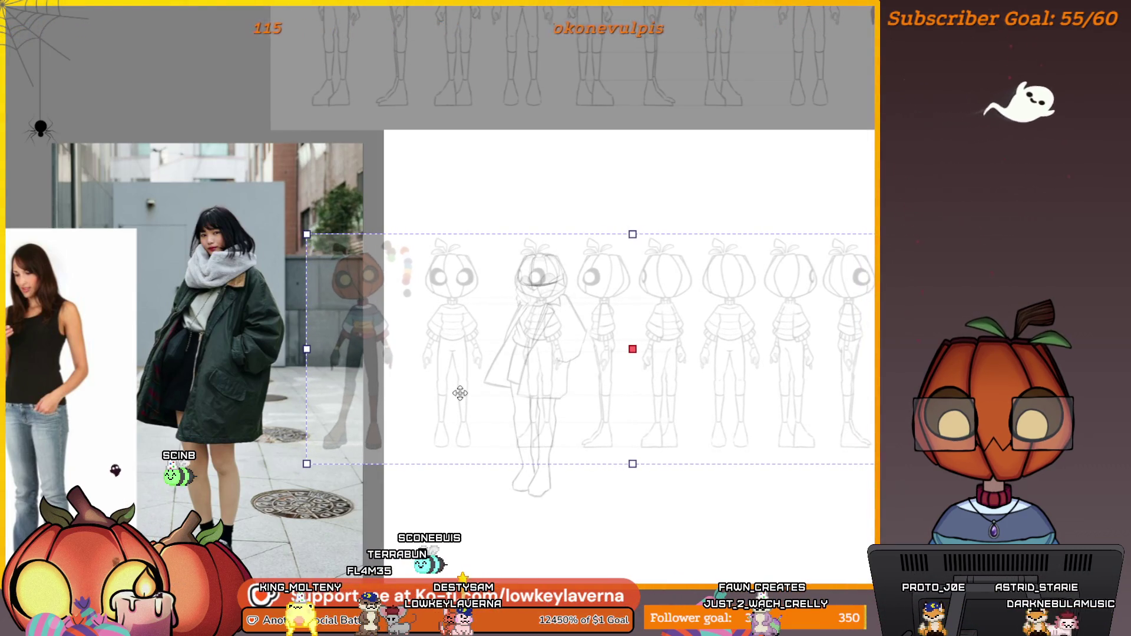
pyautogui.moveTo(306, 463); pyautogui.dragTo(245, 485)
pyautogui.moveTo(487, 396); pyautogui.dragTo(527, 392)
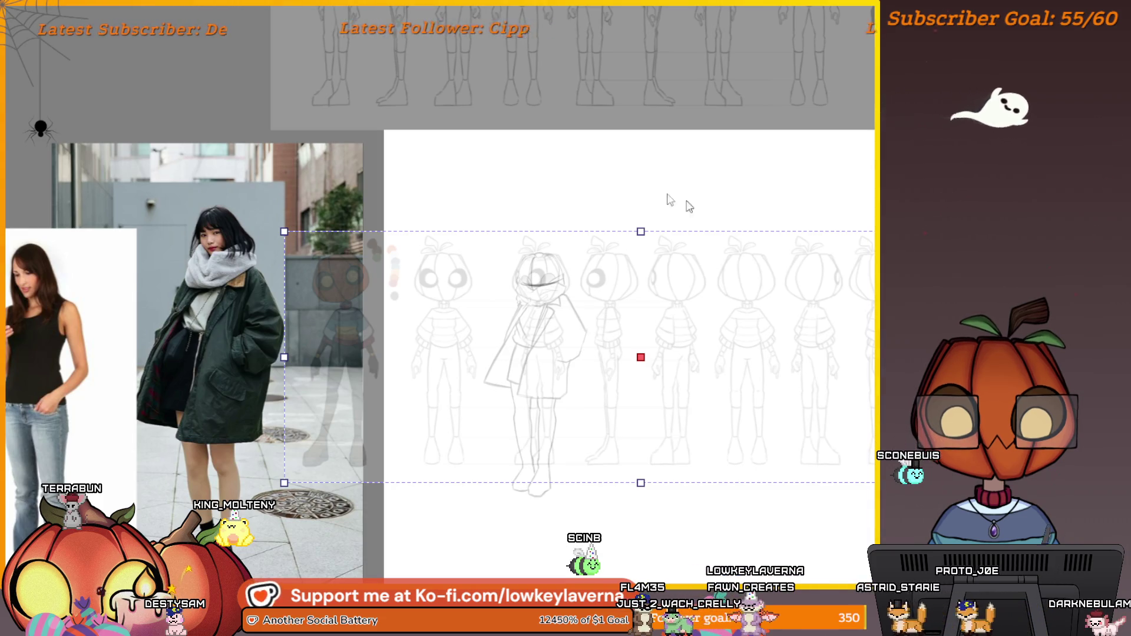
# - Apply the turnaround sheet's new placement and switch to the eraser
pyautogui.press('Return')
pyautogui.scroll(6, 575, 122)
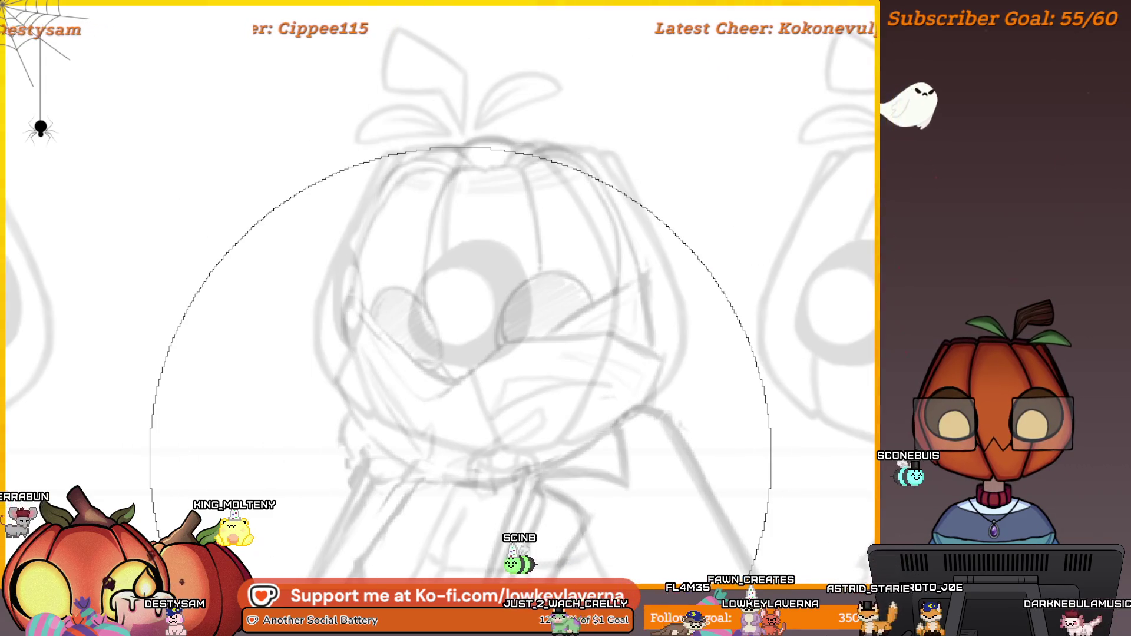
pyautogui.press('e')
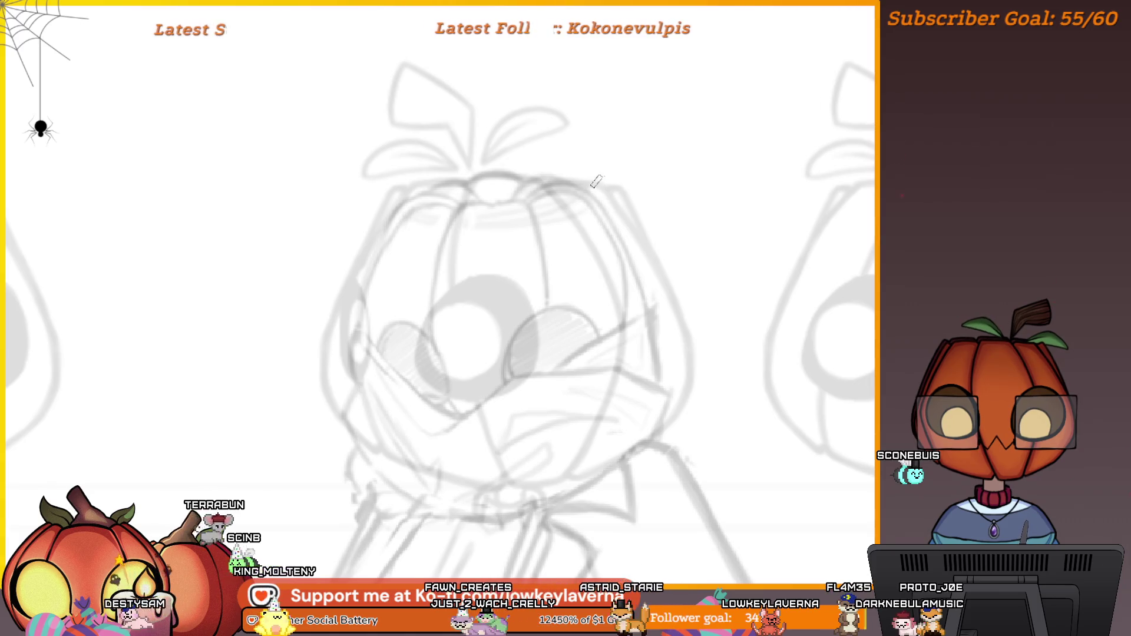
# - Toggle the girl sketch off, on and off to compare, then zoom into the second figure's head
pyautogui.scroll(-8, 701, 298)
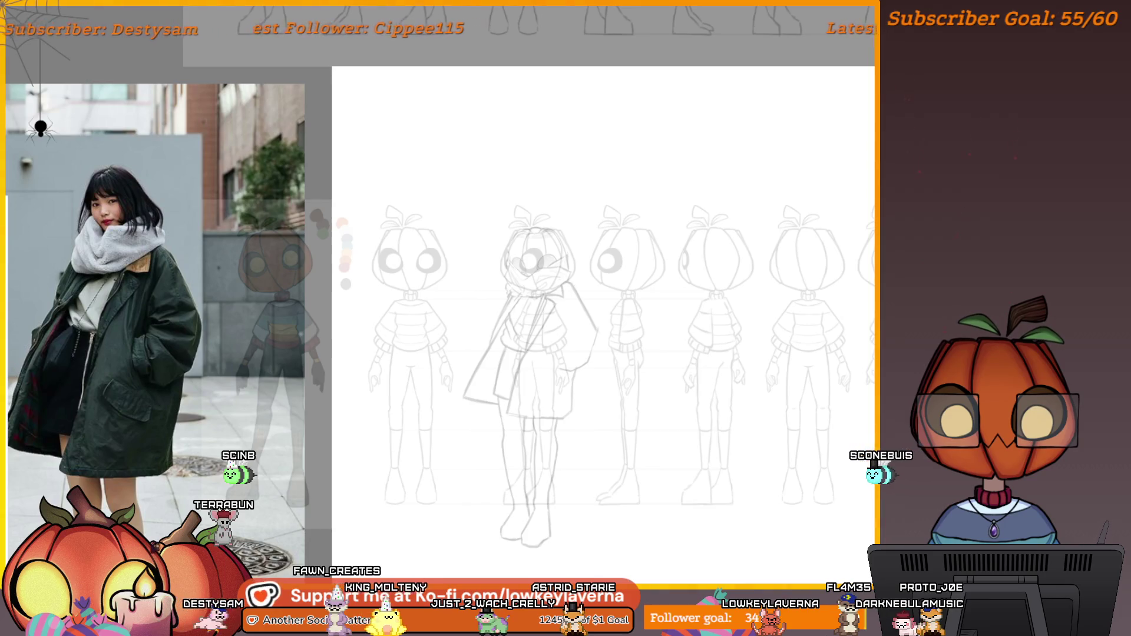
pyautogui.hotkey('ctrl', 'z')
pyautogui.hotkey('ctrl', 'y')
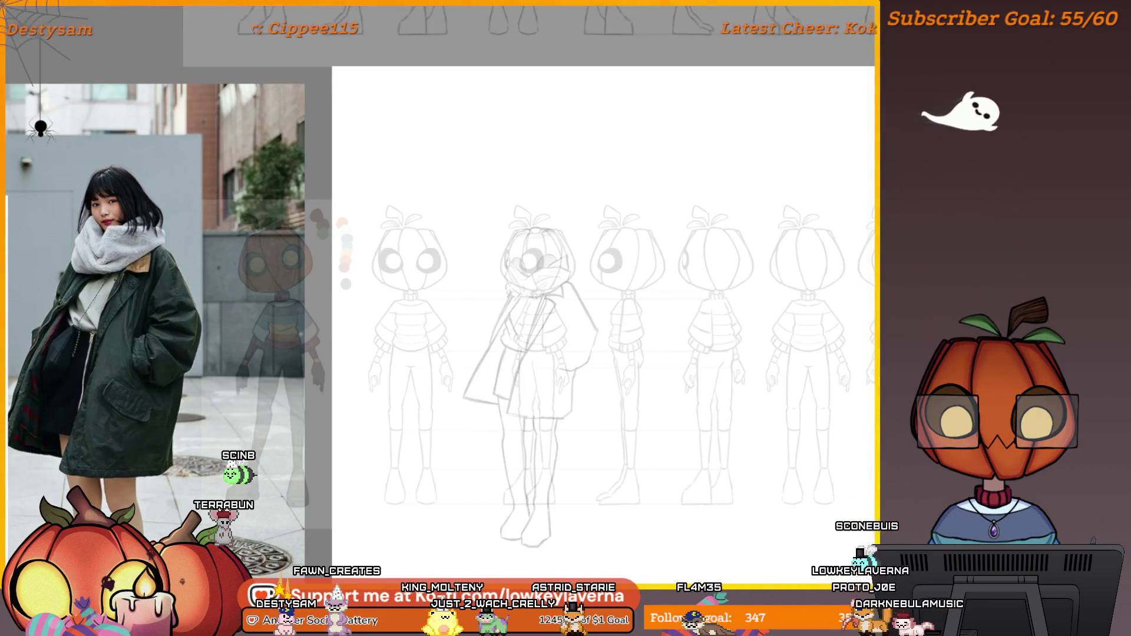
pyautogui.hotkey('ctrl', 'z')
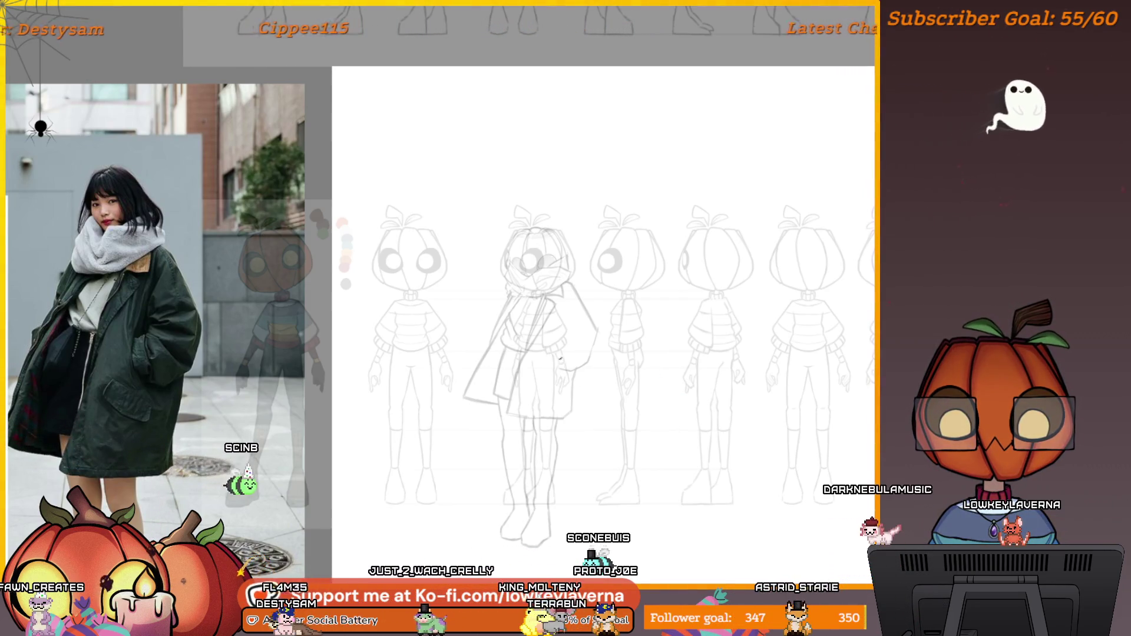
pyautogui.moveTo(551, 274); pyautogui.dragTo(654, 255)
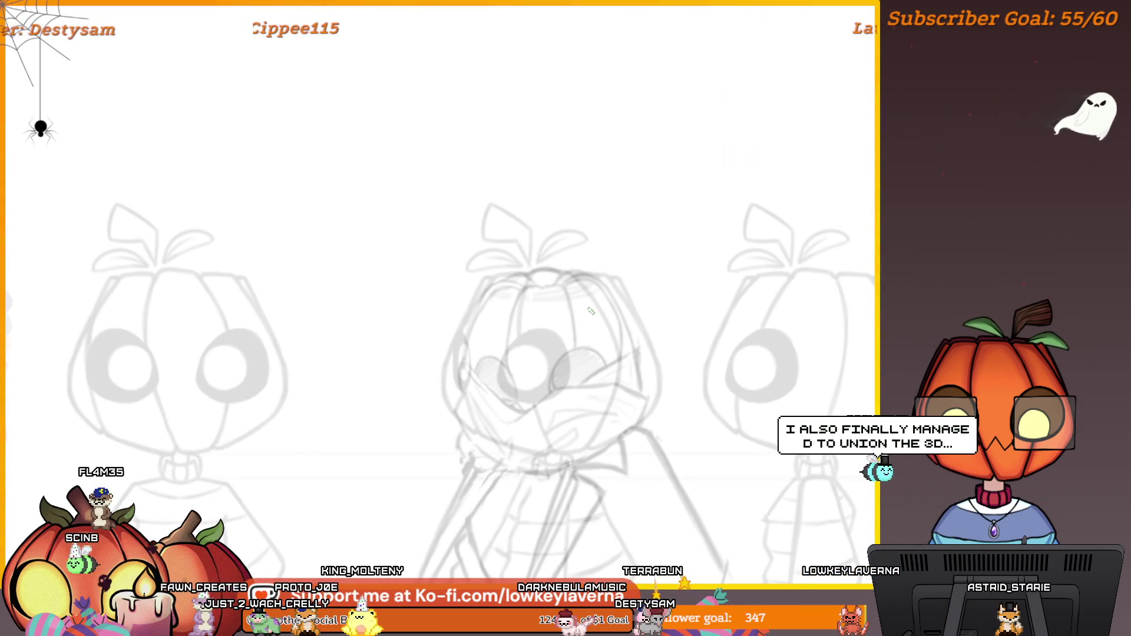
pyautogui.moveTo(587, 307); pyautogui.dragTo(645, 243)
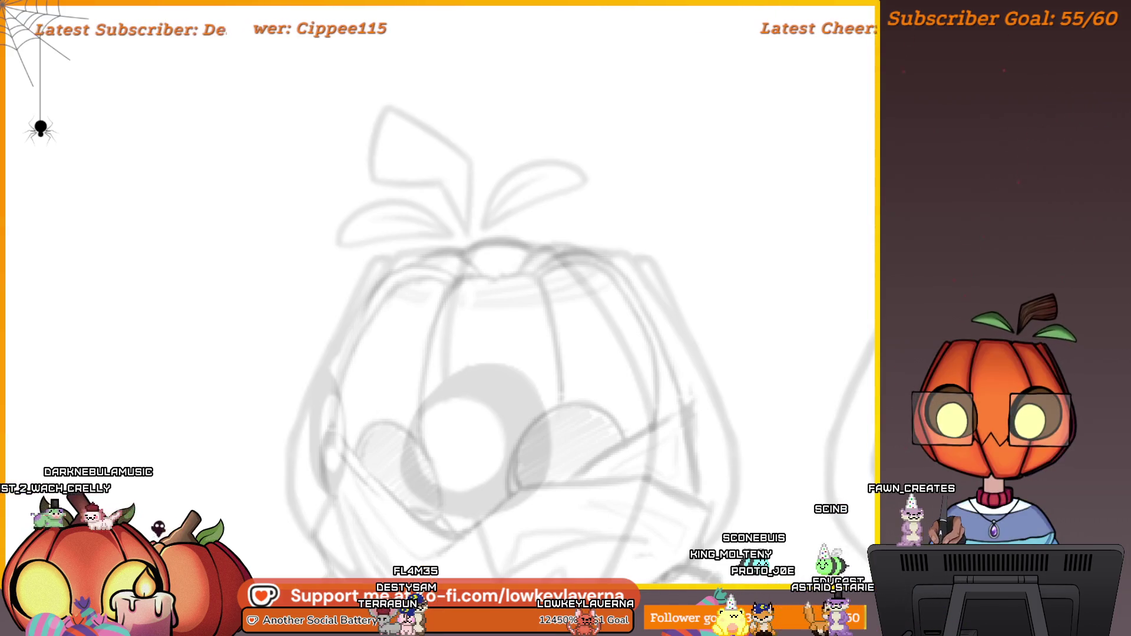
pyautogui.scroll(-5, 682, 321)
# - Move the turnaround sheet right, scale it down slightly, and nudge it left under the coat sketch
pyautogui.moveTo(759, 321)
pyautogui.mouseDown()
pyautogui.moveTo(759, 368)
pyautogui.moveTo(772, 329)
pyautogui.moveTo(764, 336)
pyautogui.mouseUp()
pyautogui.moveTo(796, 399)
pyautogui.mouseDown()
pyautogui.moveTo(790, 424)
pyautogui.moveTo(813, 412)
pyautogui.moveTo(691, 413)
pyautogui.moveTo(757, 430)
pyautogui.moveTo(822, 425)
pyautogui.moveTo(711, 411)
pyautogui.moveTo(598, 442)
pyautogui.moveTo(707, 464)
pyautogui.mouseUp()
pyautogui.moveTo(508, 467); pyautogui.dragTo(790, 454)
pyautogui.moveTo(651, 472)
pyautogui.mouseDown()
pyautogui.moveTo(662, 485)
pyautogui.moveTo(649, 455)
pyautogui.mouseUp()
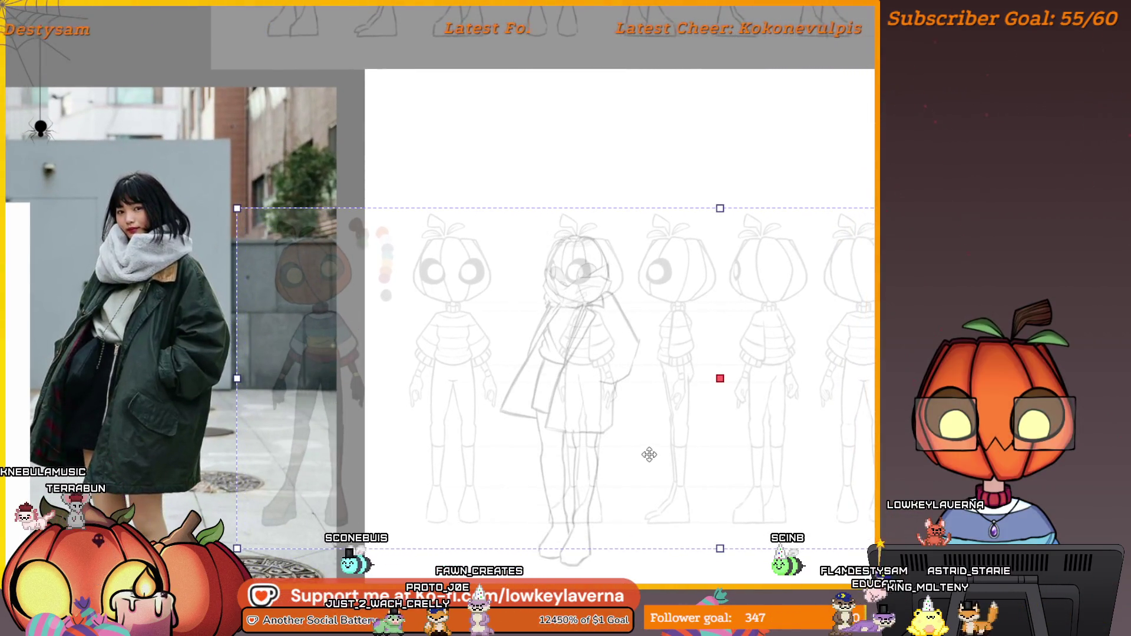
pyautogui.moveTo(237, 549); pyautogui.dragTo(269, 537)
pyautogui.moveTo(678, 444); pyautogui.dragTo(658, 444)
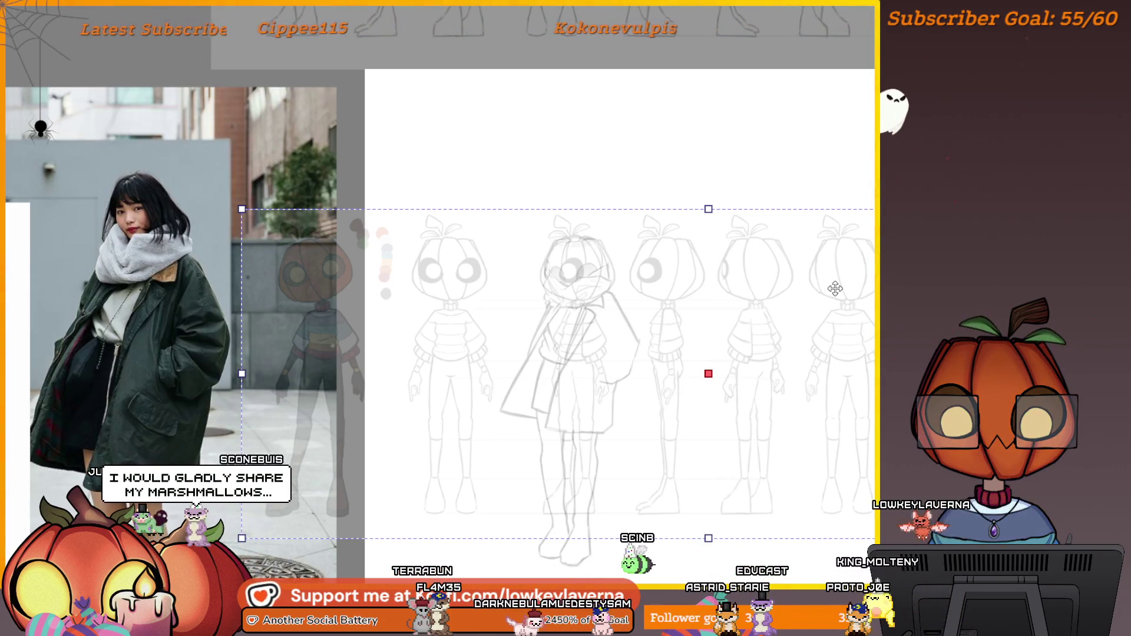
pyautogui.scroll(2, 578, 283)
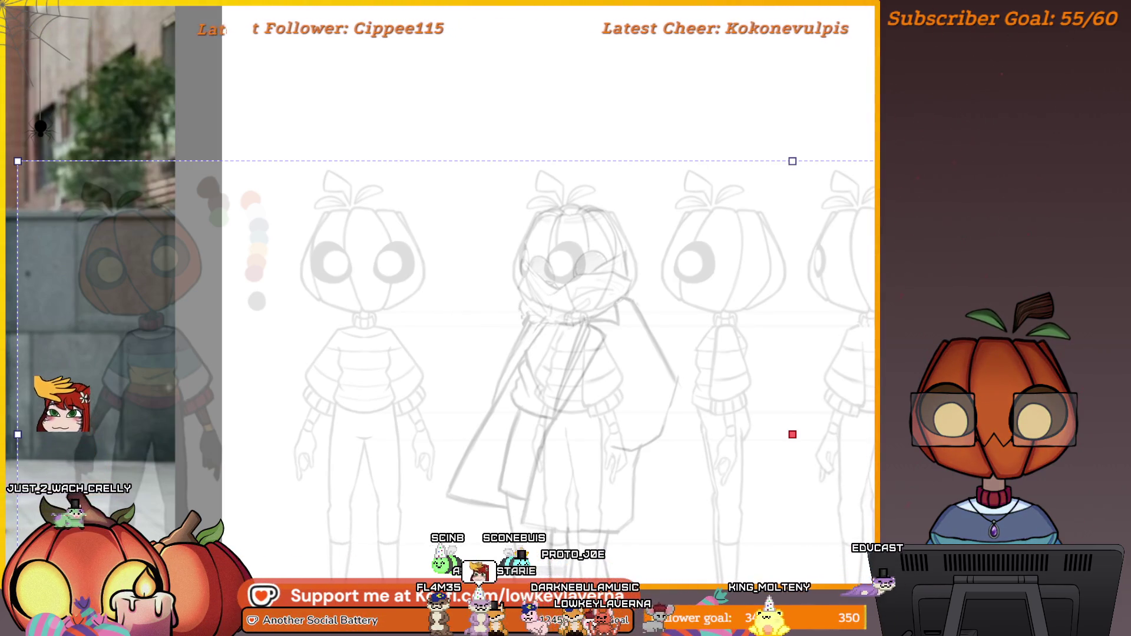
# - Remove the girl sketch over the middle turnaround figure and frame the pumpkin head's top
pyautogui.scroll(2, 601, 227)
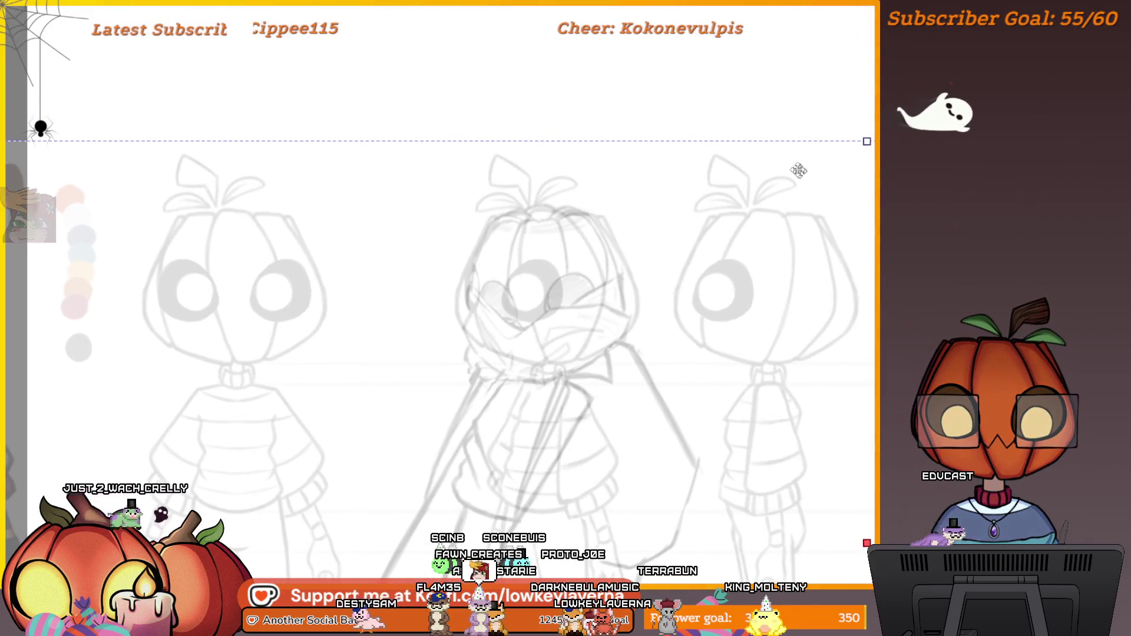
pyautogui.scroll(-1, 783, 206)
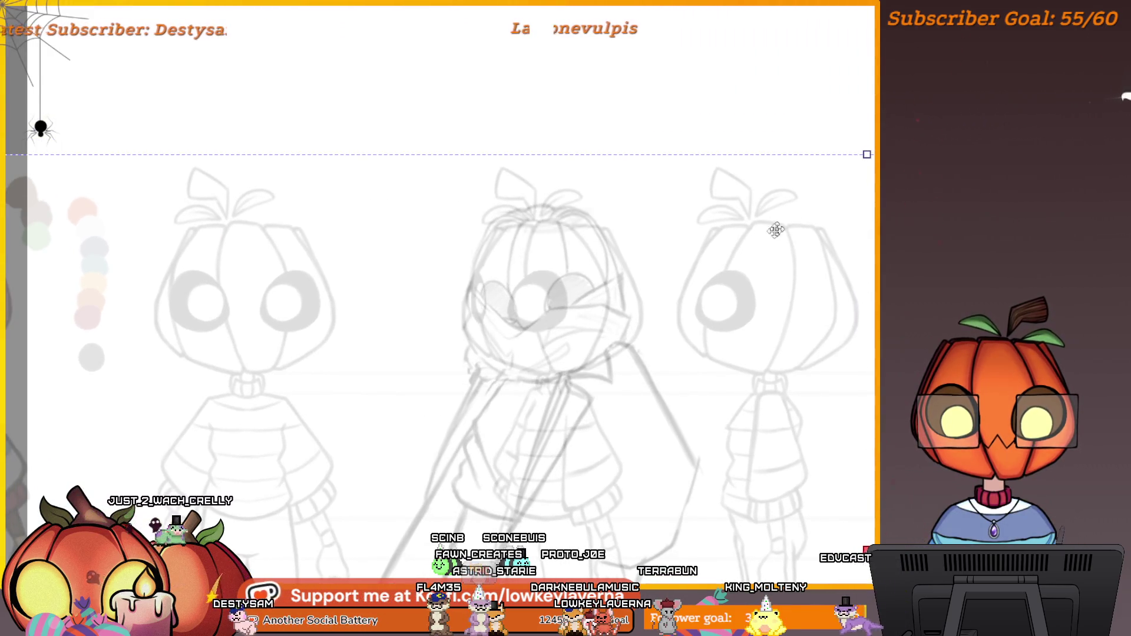
pyautogui.scroll(-1, 718, 244)
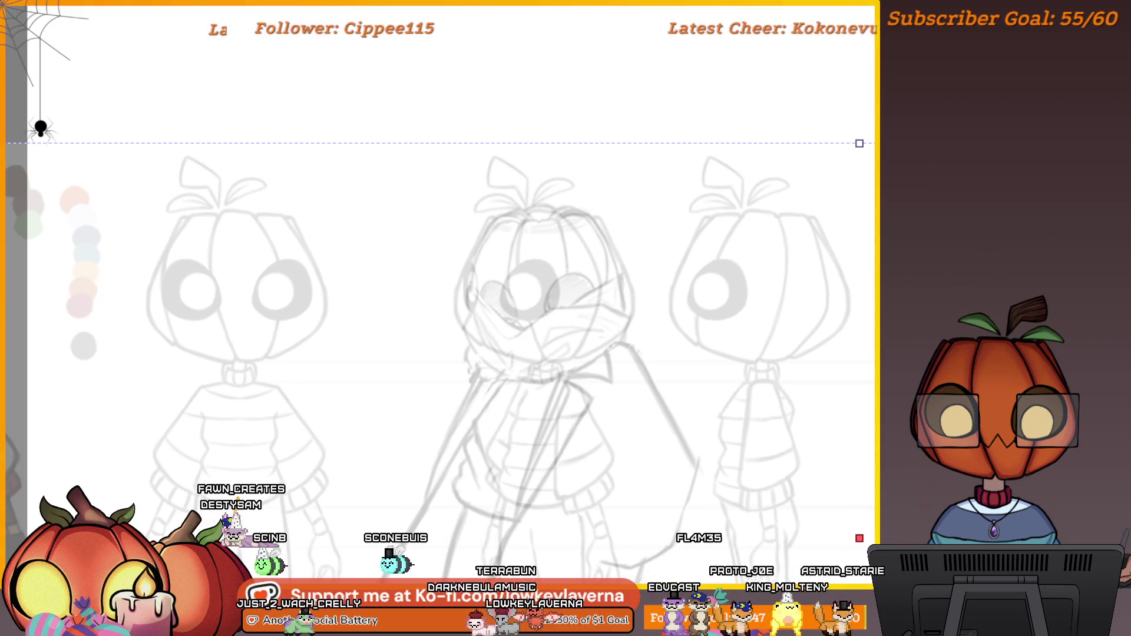
pyautogui.press('Delete')
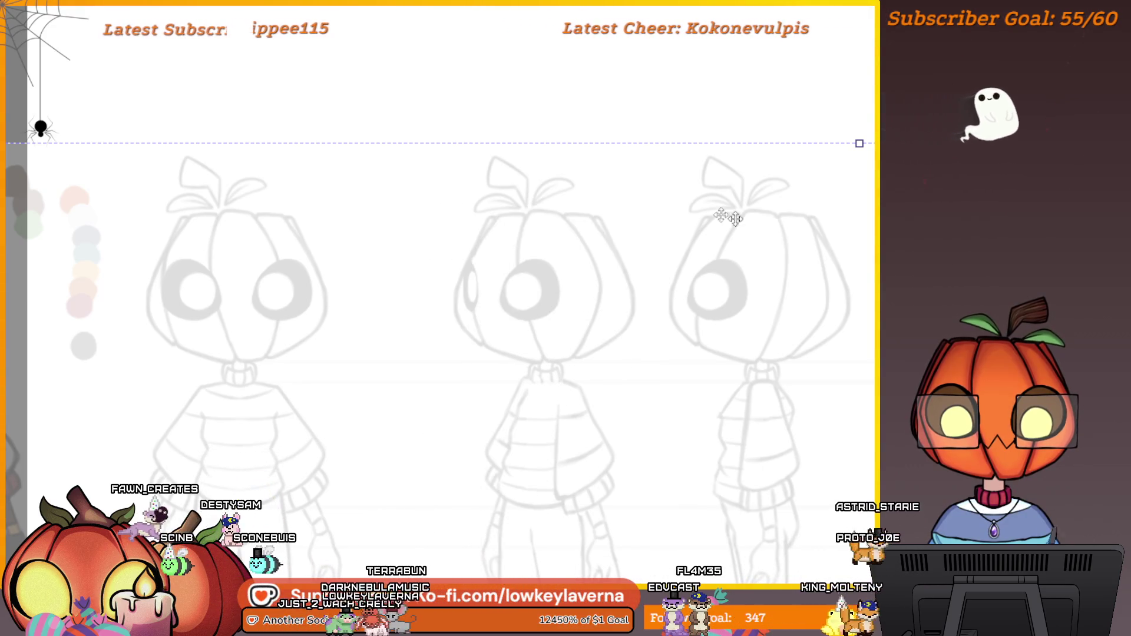
pyautogui.scroll(5, 570, 165)
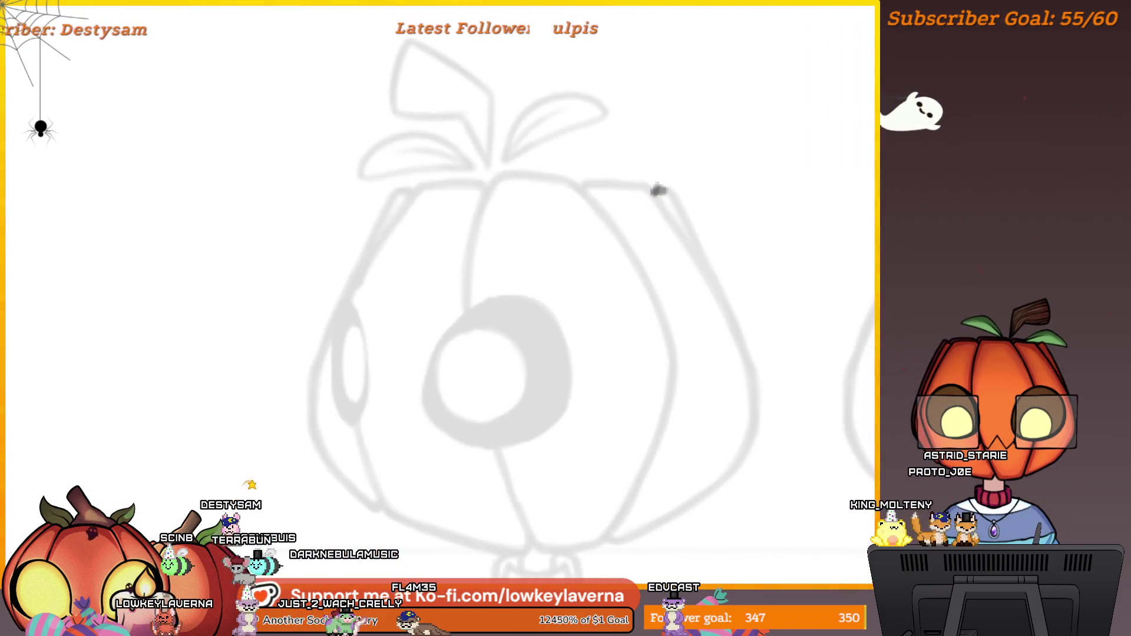
pyautogui.moveTo(649, 183); pyautogui.dragTo(654, 173)
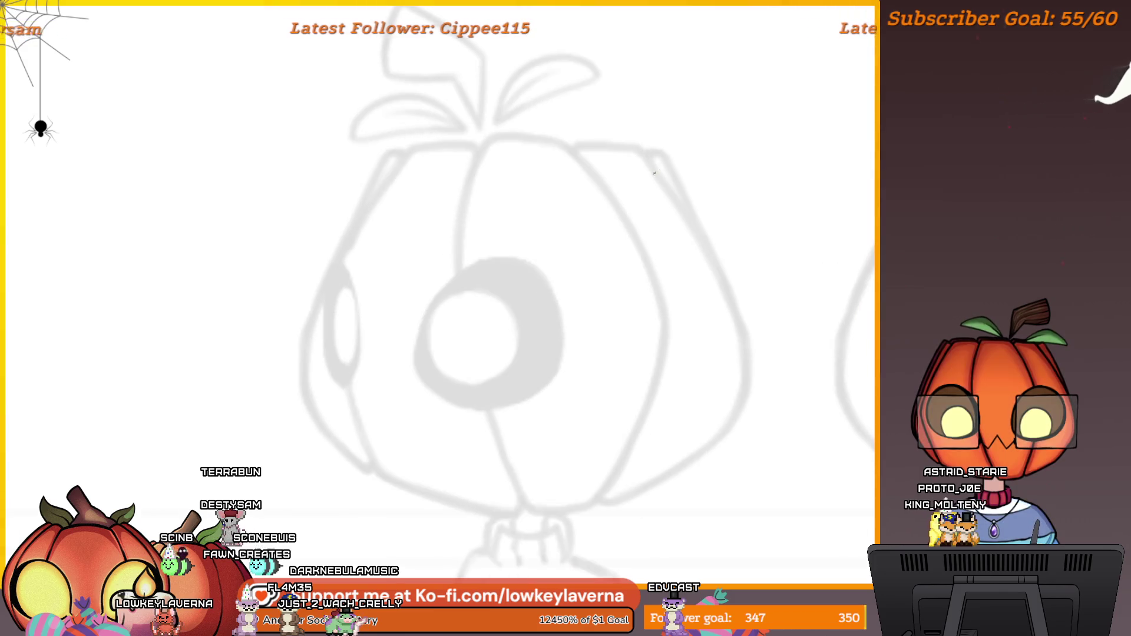
# - Redo the lower part of the pumpkin's left stroke and fill its gap
pyautogui.moveTo(569, 141)
pyautogui.mouseDown()
pyautogui.moveTo(590, 151)
pyautogui.moveTo(610, 141)
pyautogui.moveTo(524, 134)
pyautogui.moveTo(495, 240)
pyautogui.mouseUp()
pyautogui.hotkey('ctrl', 'z')
pyautogui.moveTo(507, 325); pyautogui.dragTo(466, 338)
pyautogui.moveTo(482, 393); pyautogui.dragTo(527, 507)
pyautogui.moveTo(454, 298); pyautogui.dragTo(482, 395)
pyautogui.moveTo(492, 207); pyautogui.dragTo(393, 220)
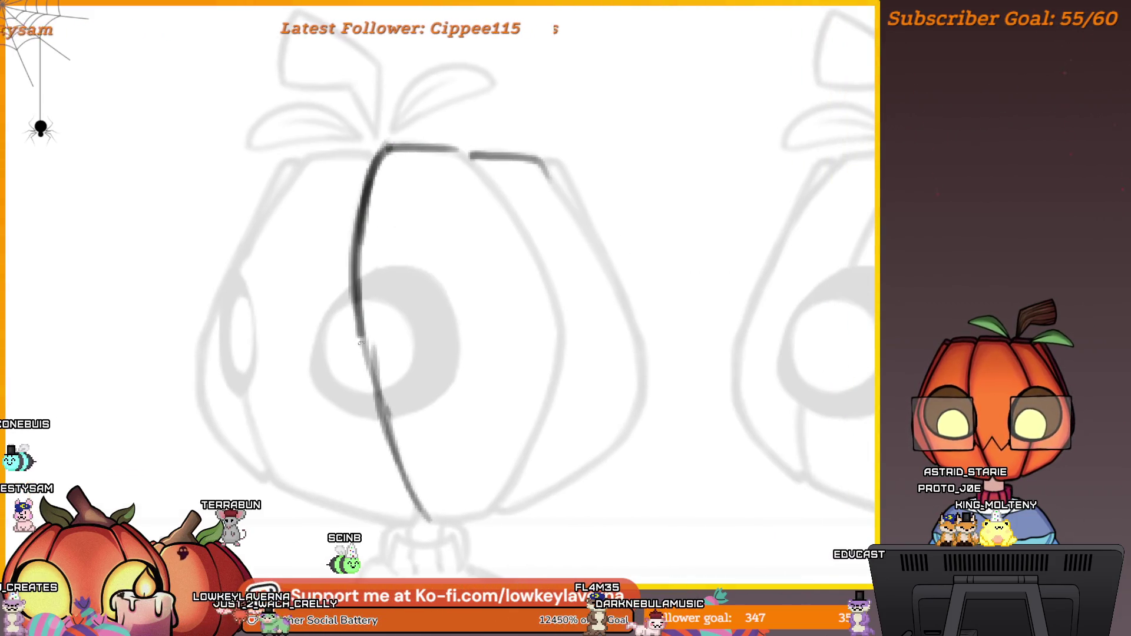
pyautogui.moveTo(493, 277); pyautogui.dragTo(575, 291)
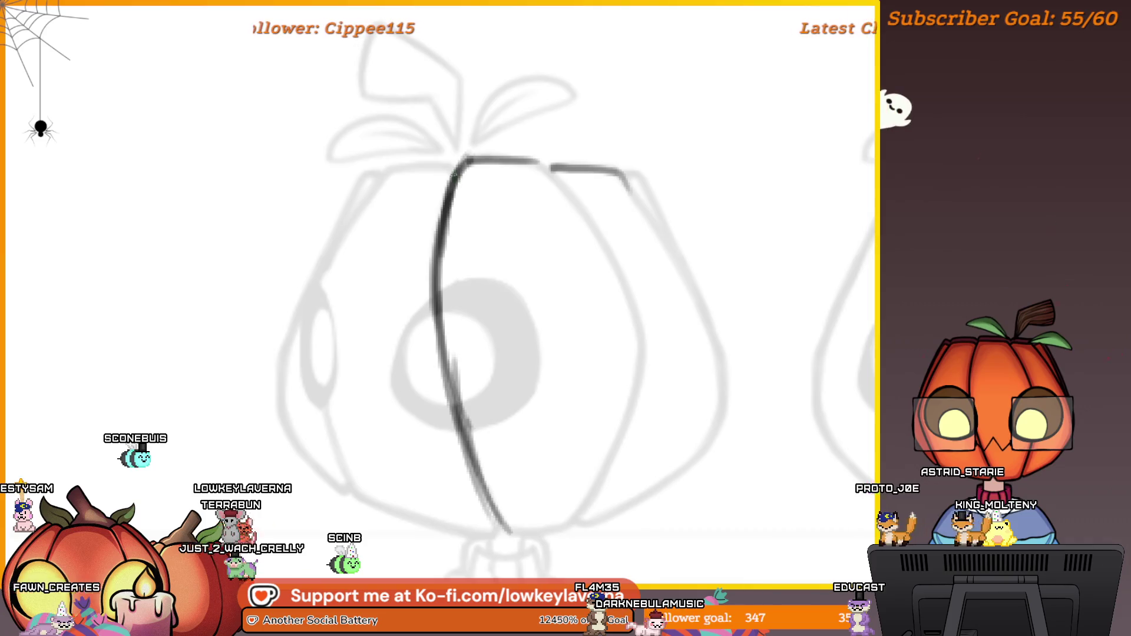
# - Draw the pumpkin's top edge, left lobe, an inner rib line, and the full bottom edge
pyautogui.moveTo(458, 164)
pyautogui.mouseDown()
pyautogui.moveTo(289, 321)
pyautogui.moveTo(273, 395)
pyautogui.moveTo(314, 476)
pyautogui.mouseUp()
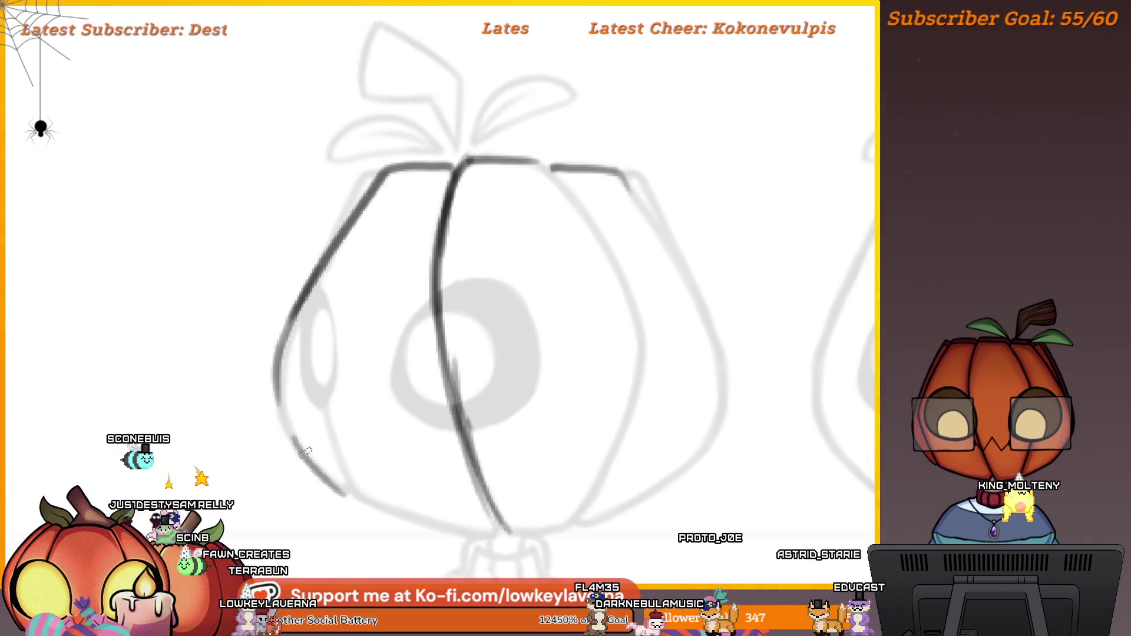
pyautogui.moveTo(370, 362); pyautogui.dragTo(358, 354)
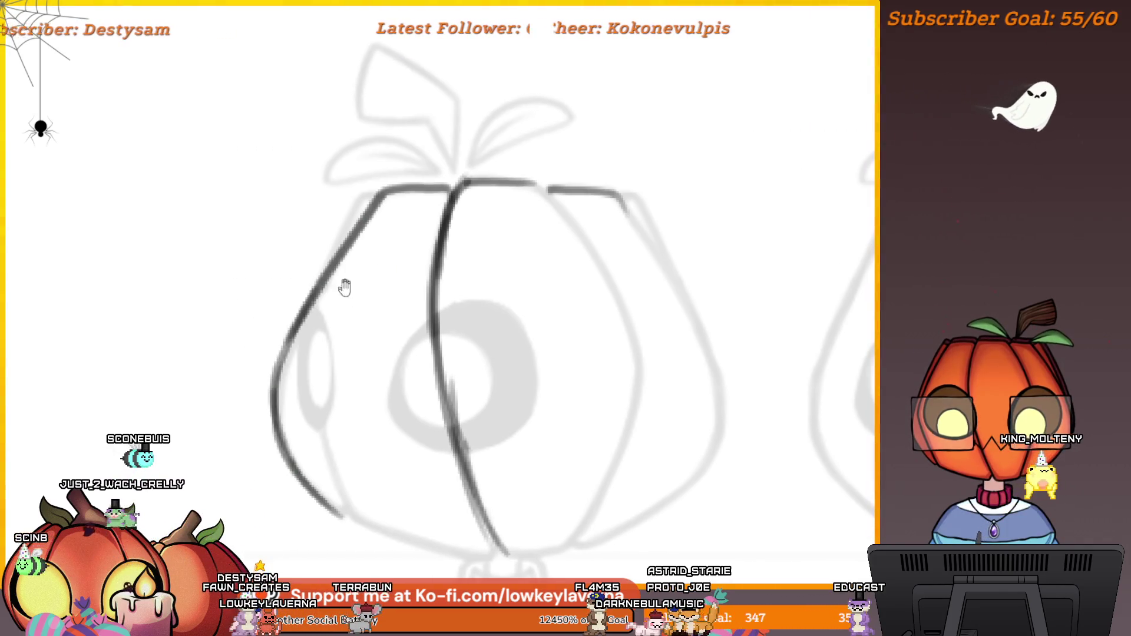
pyautogui.moveTo(344, 285); pyautogui.dragTo(331, 276)
pyautogui.moveTo(340, 482)
pyautogui.mouseDown()
pyautogui.moveTo(302, 358)
pyautogui.moveTo(312, 273)
pyautogui.mouseUp()
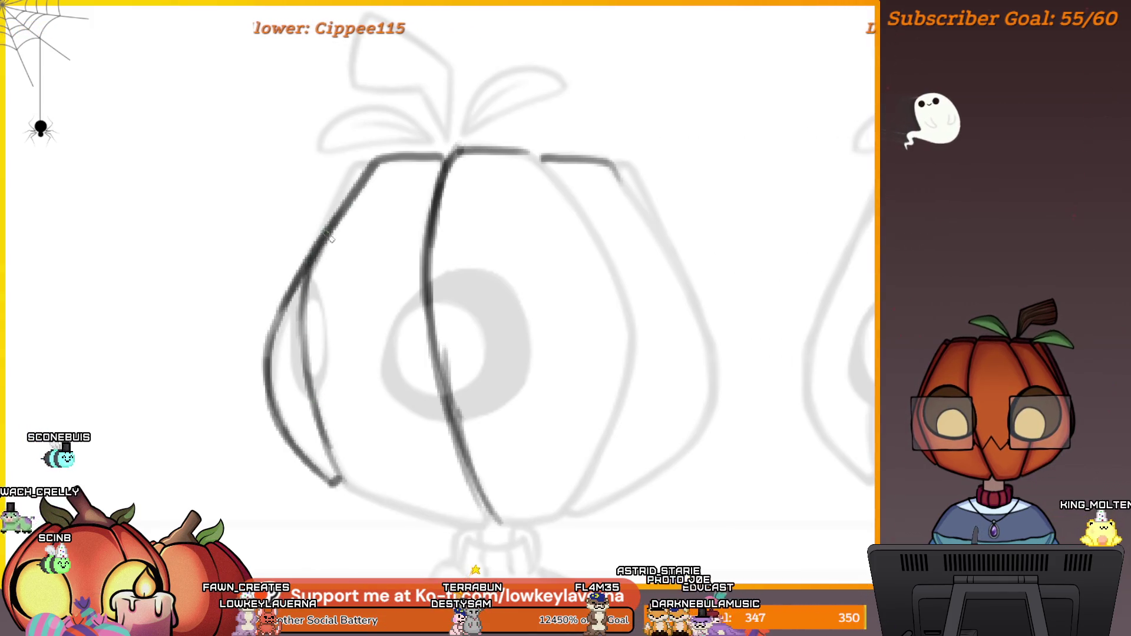
pyautogui.moveTo(405, 510)
pyautogui.mouseDown()
pyautogui.moveTo(343, 488)
pyautogui.moveTo(491, 524)
pyautogui.mouseUp()
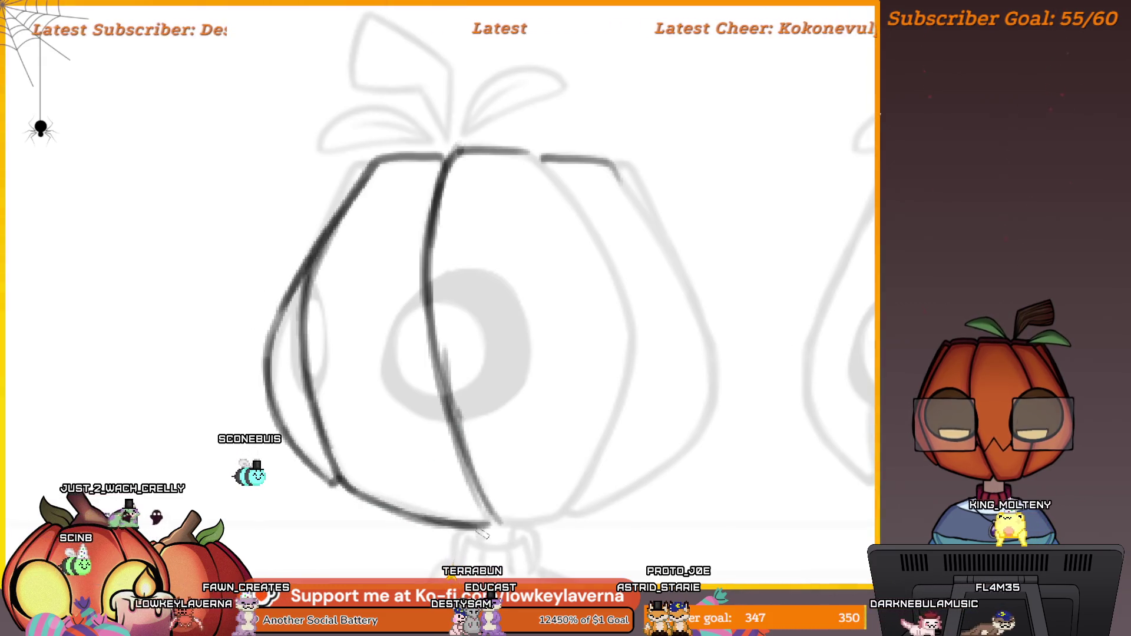
pyautogui.moveTo(493, 523); pyautogui.dragTo(581, 512)
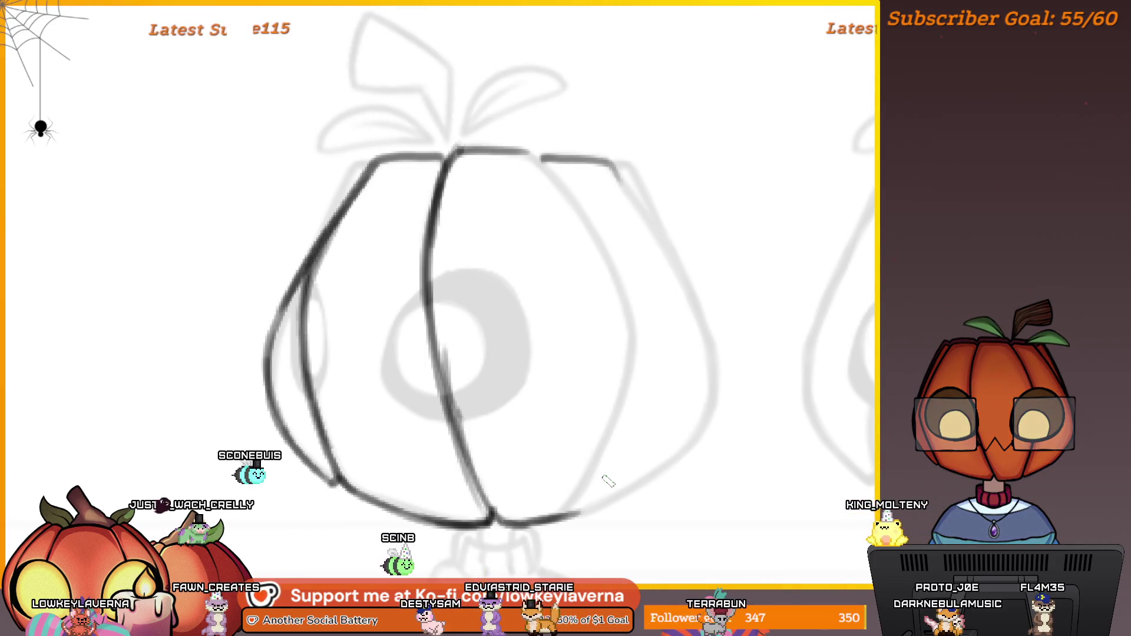
# - Mirror the canvas to check the drawing and sketch lobe strokes along the pumpkin's side
pyautogui.press('m')
pyautogui.moveTo(454, 398); pyautogui.dragTo(737, 391)
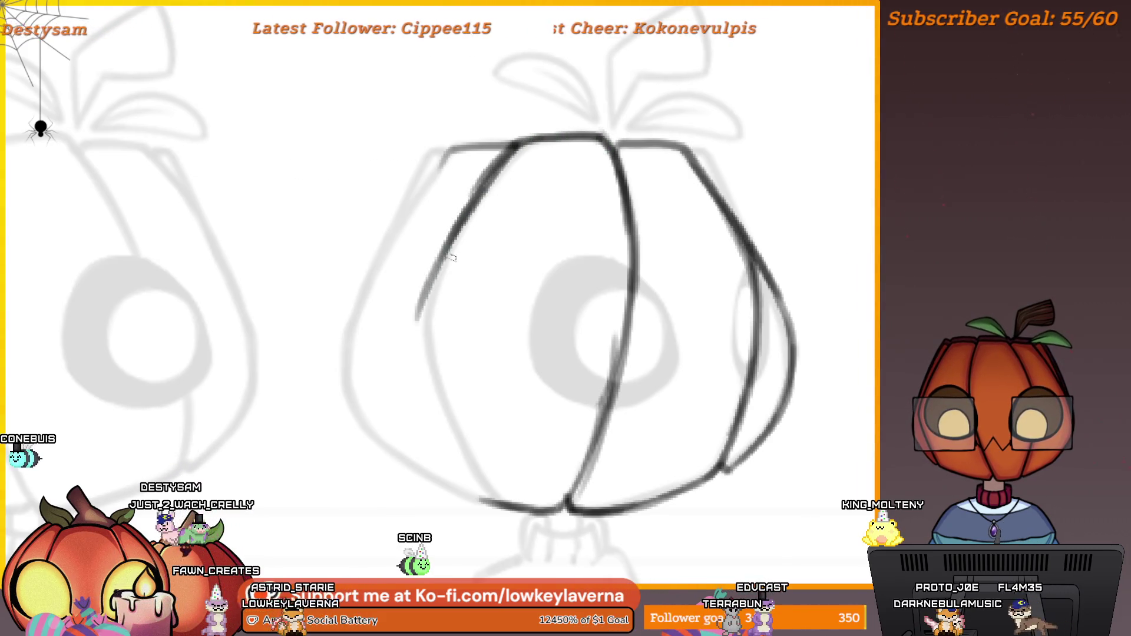
pyautogui.moveTo(435, 412)
pyautogui.mouseDown()
pyautogui.moveTo(404, 379)
pyautogui.moveTo(396, 325)
pyautogui.mouseUp()
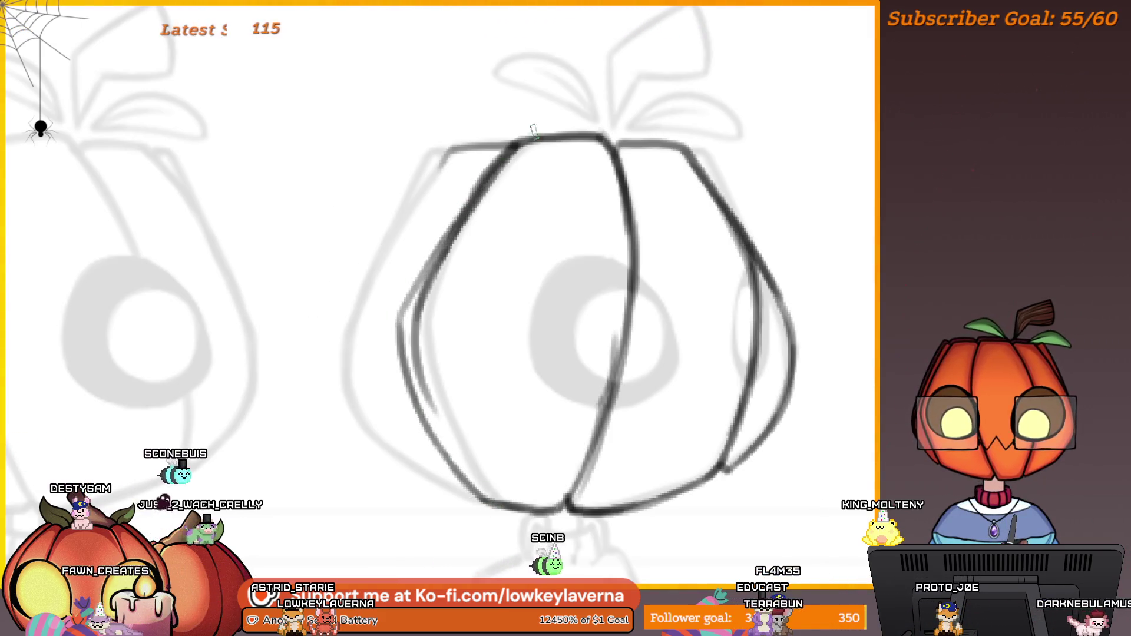
# - With a larger brush, darken the pumpkin's left edge and reinforce its upper-left outline
pyautogui.press('e')
pyautogui.scroll(3, 561, 268)
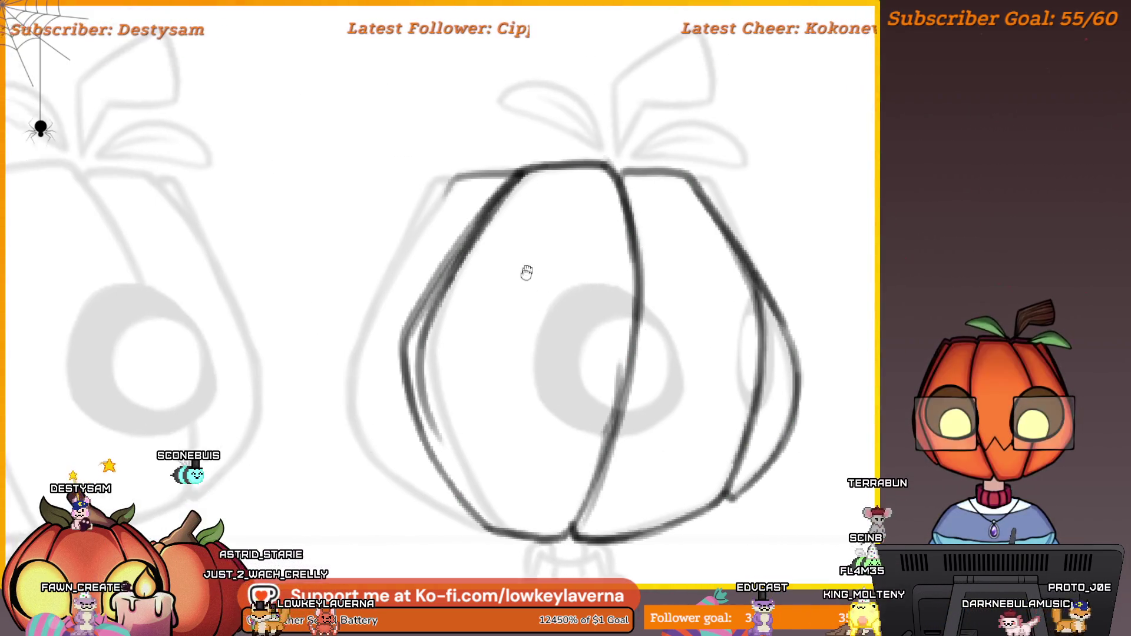
pyautogui.moveTo(477, 253)
pyautogui.mouseDown()
pyautogui.moveTo(436, 336)
pyautogui.moveTo(435, 460)
pyautogui.mouseUp()
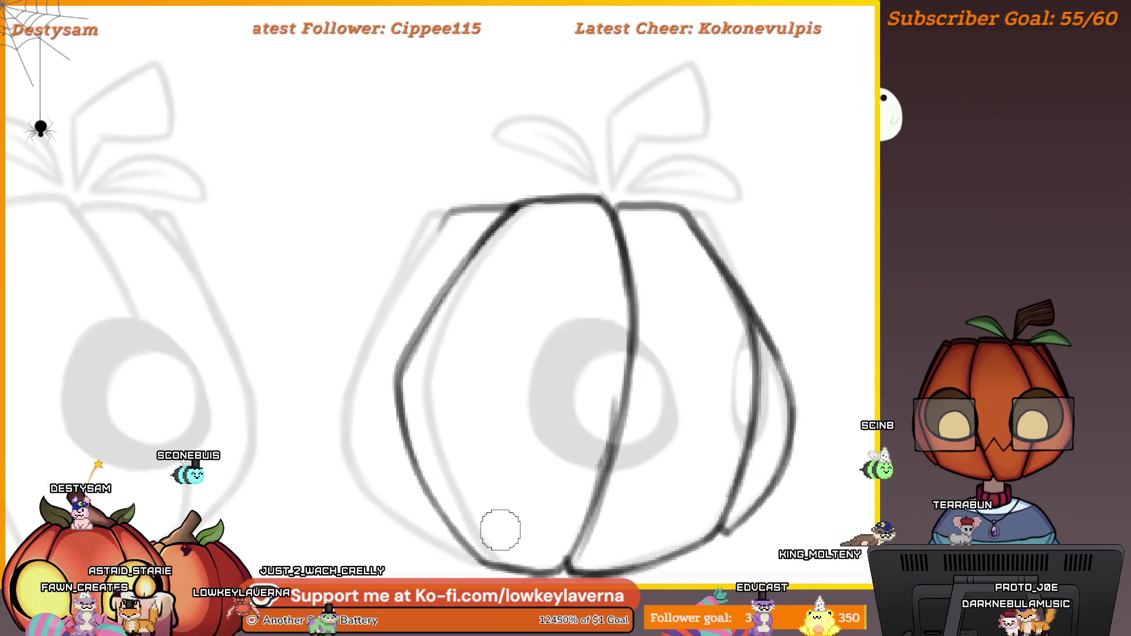
pyautogui.scroll(-3, 500, 527)
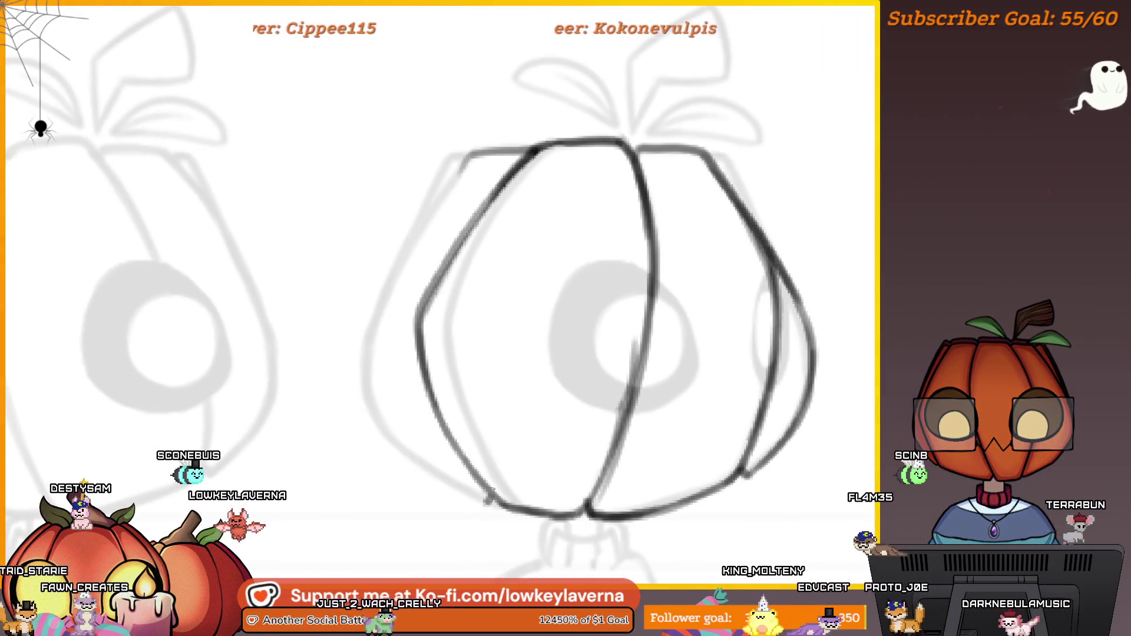
pyautogui.moveTo(416, 458); pyautogui.dragTo(380, 303)
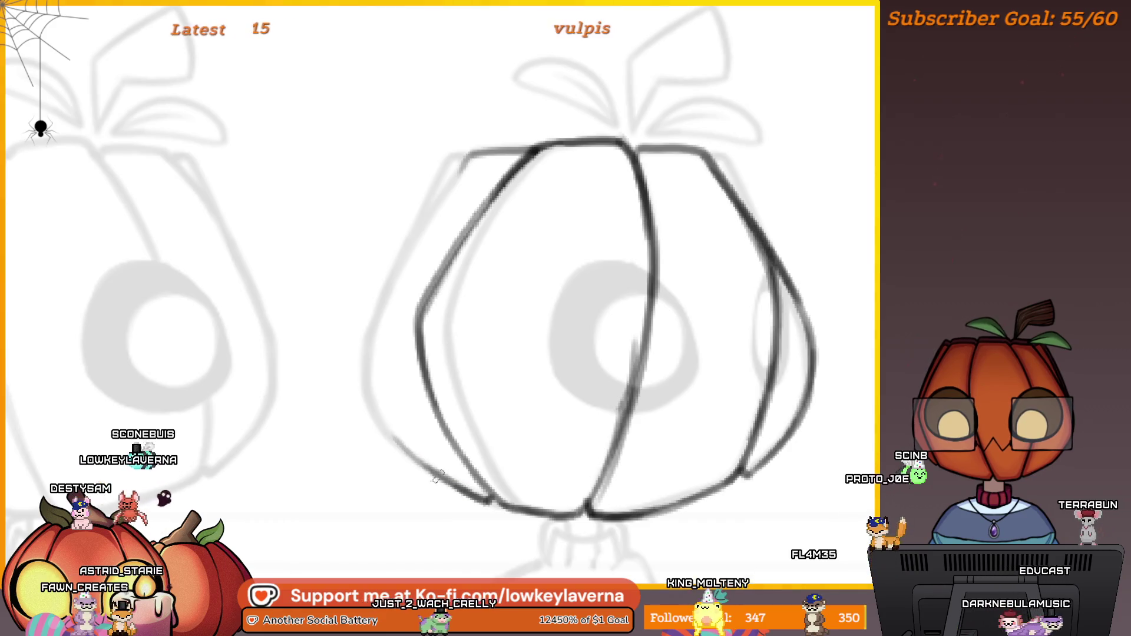
pyautogui.moveTo(433, 231); pyautogui.dragTo(448, 347)
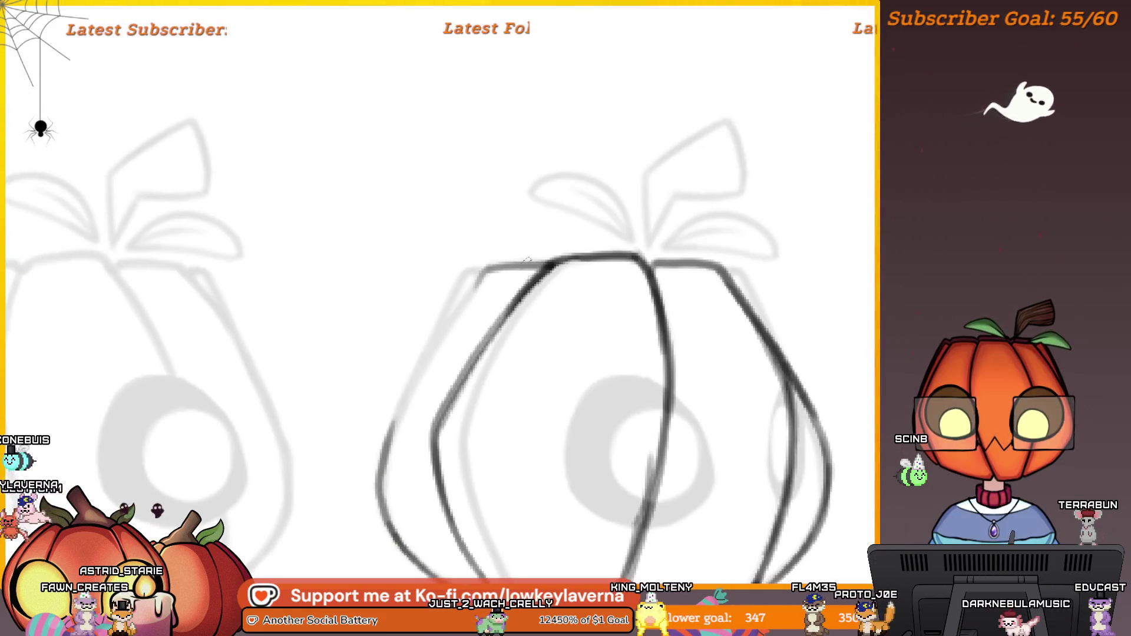
pyautogui.moveTo(492, 268); pyautogui.dragTo(452, 320)
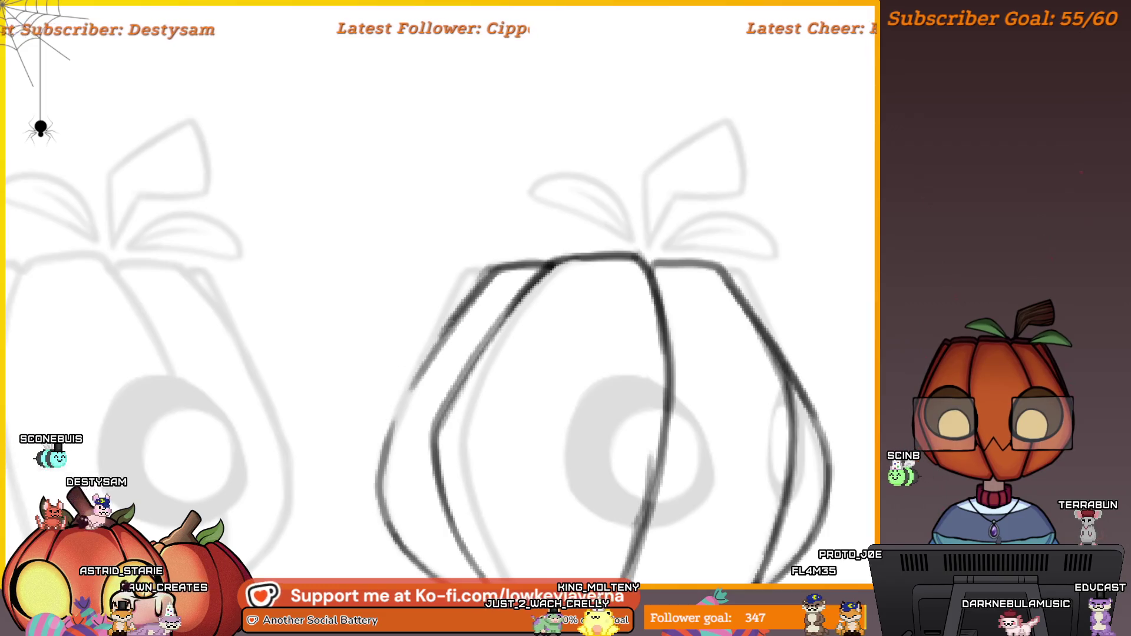
pyautogui.moveTo(468, 271); pyautogui.dragTo(427, 345)
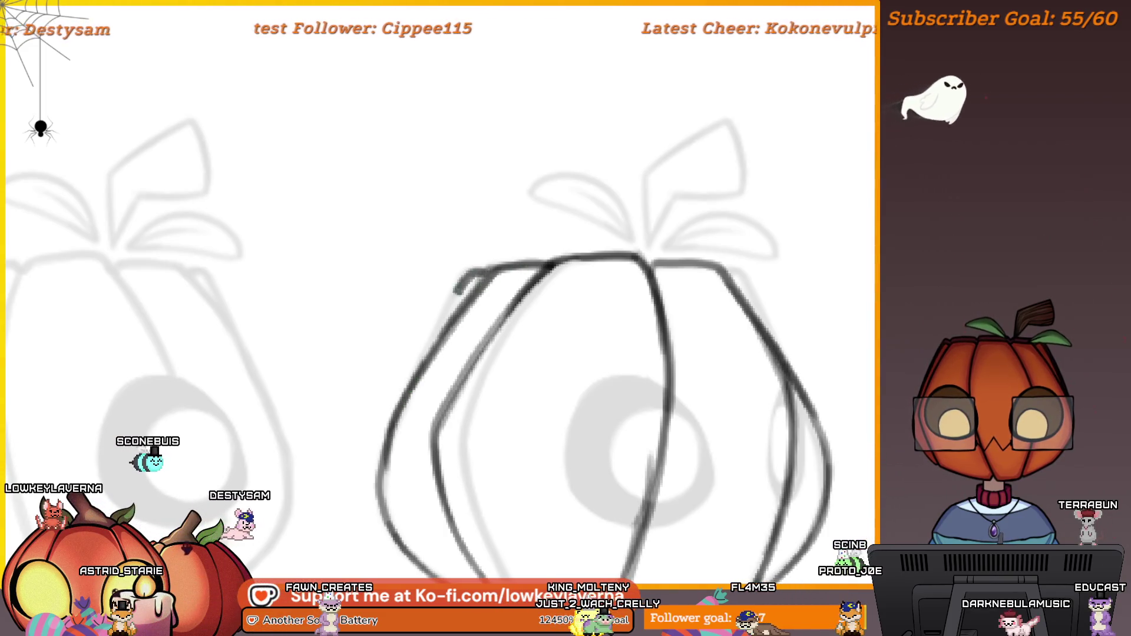
pyautogui.moveTo(489, 269); pyautogui.dragTo(401, 398)
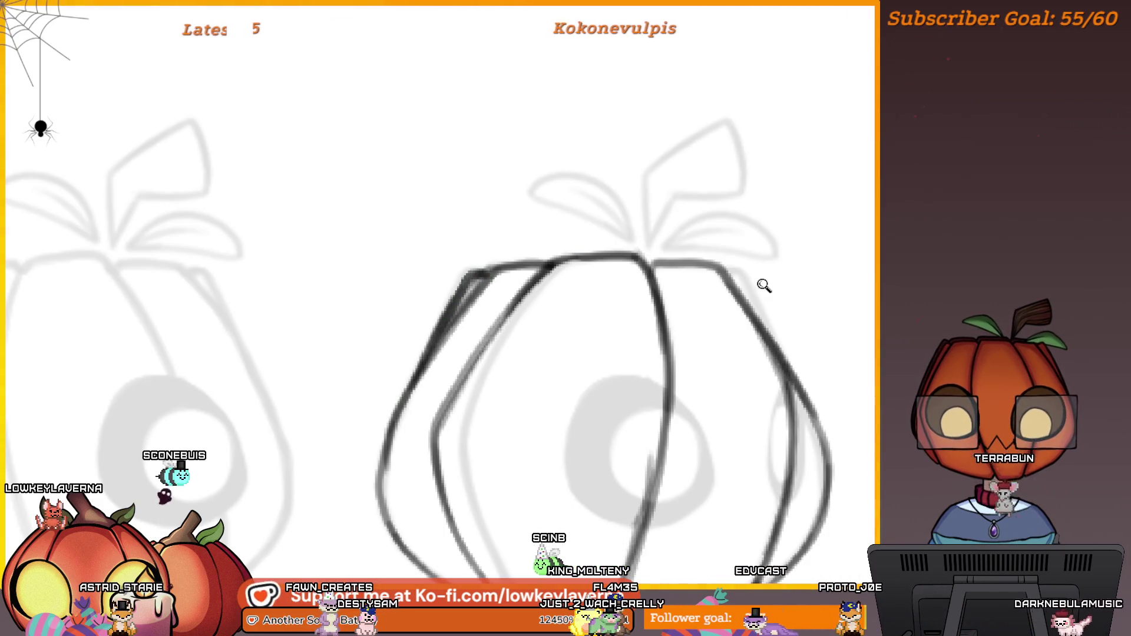
pyautogui.moveTo(764, 285); pyautogui.dragTo(724, 240)
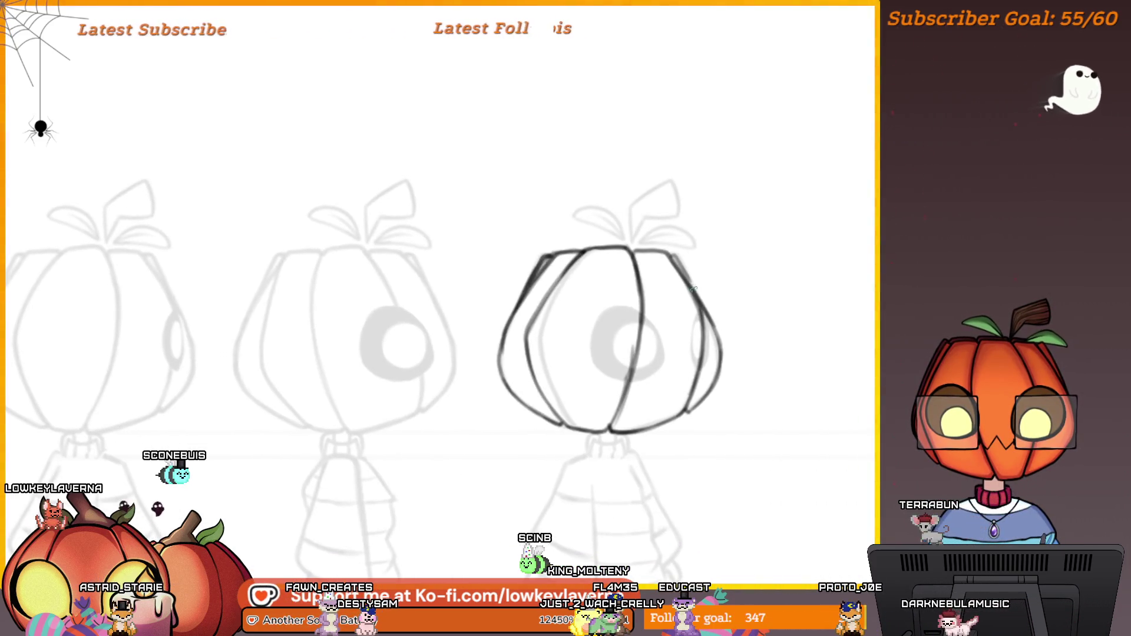
# - Move the faint character lineup down over the canvas and delete it
pyautogui.moveTo(688, 246)
pyautogui.mouseDown()
pyautogui.moveTo(241, 245)
pyautogui.moveTo(688, 237)
pyautogui.mouseUp()
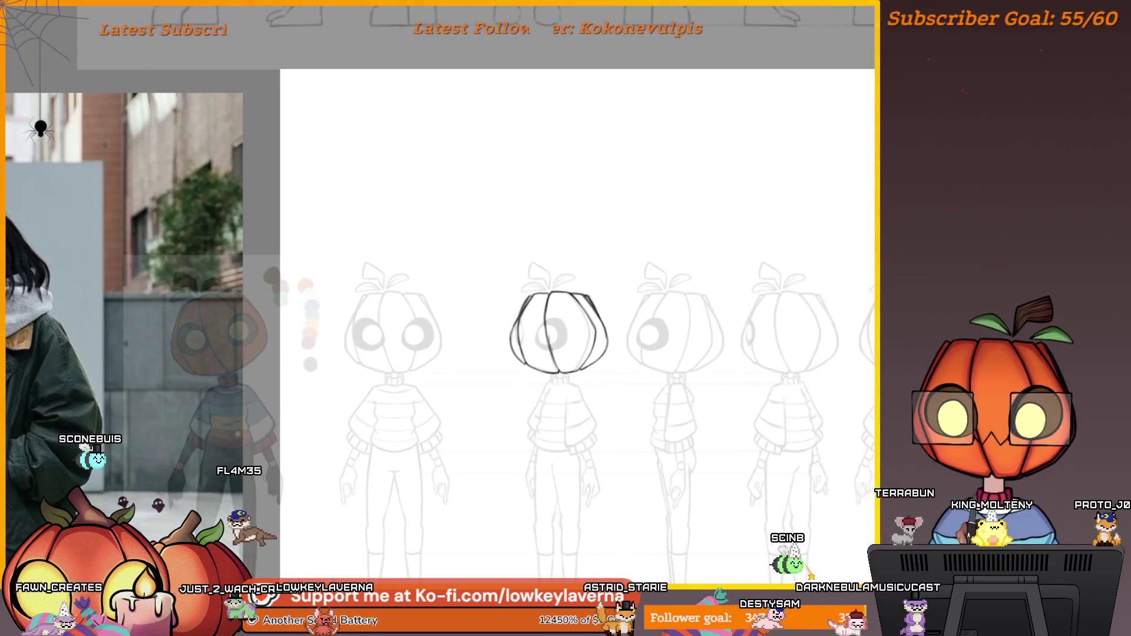
pyautogui.scroll(-5, 516, 90)
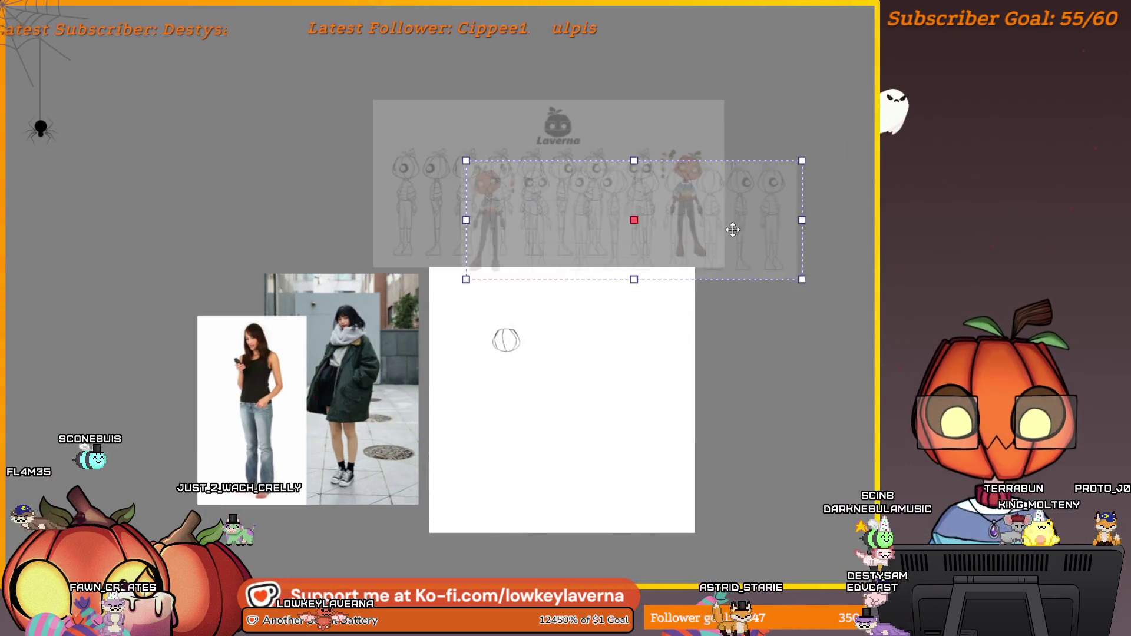
pyautogui.moveTo(784, 238); pyautogui.dragTo(790, 409)
pyautogui.scroll(2, 790, 429)
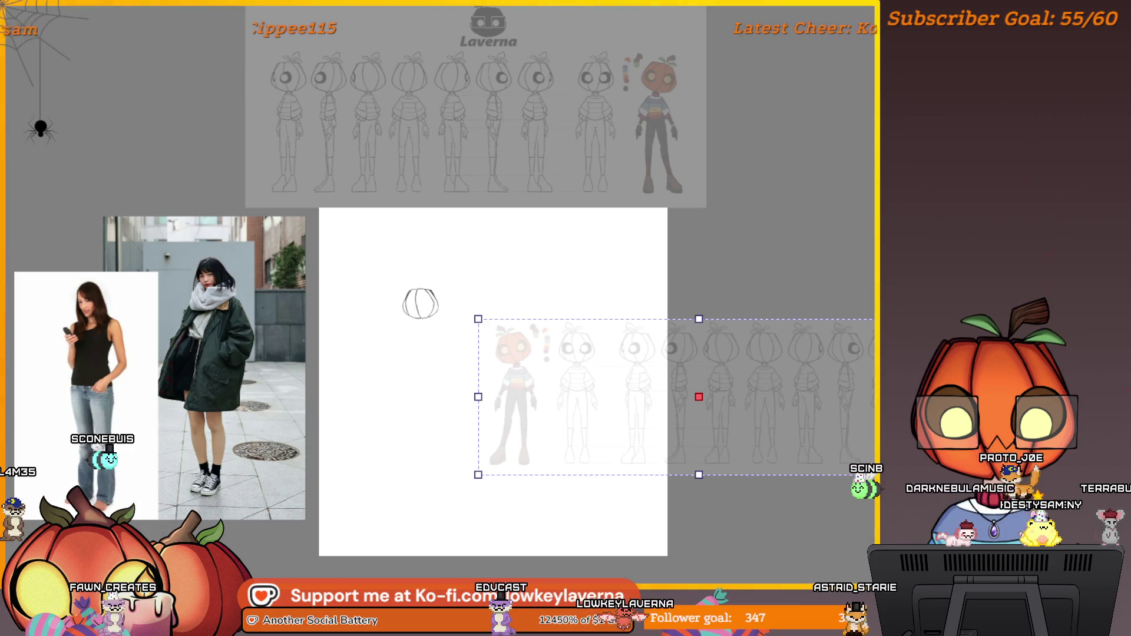
pyautogui.press('Delete')
pyautogui.scroll(3, 482, 324)
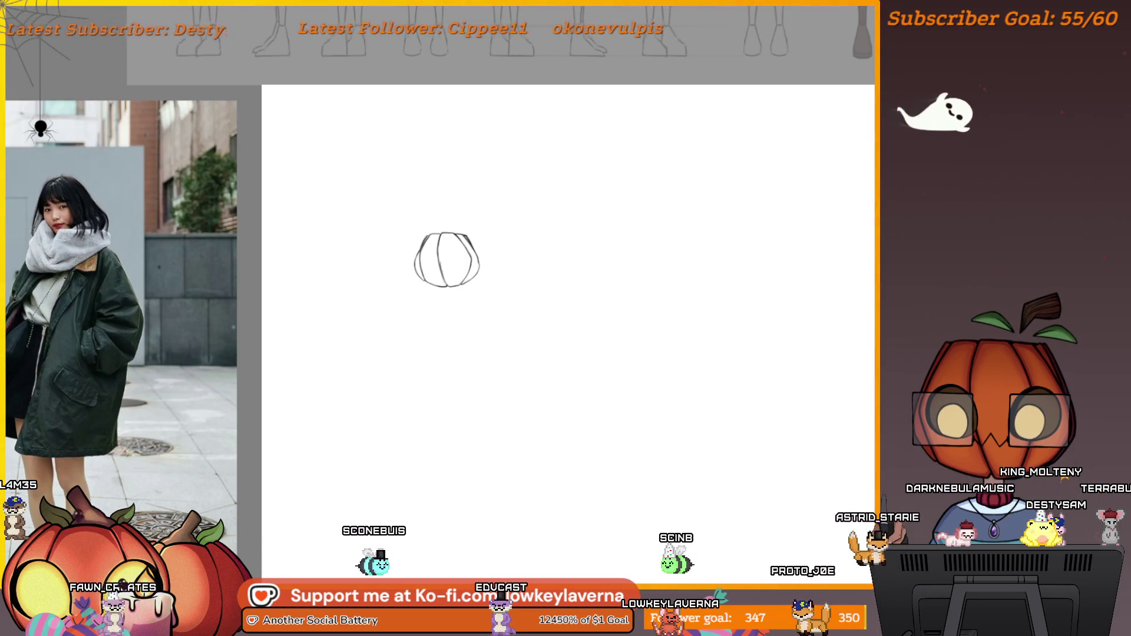
pyautogui.moveTo(670, 359); pyautogui.dragTo(788, 394)
# - Bring back the faint coat-figure sketch and scale the pumpkin head down to fit the body
pyautogui.hotkey('ctrl', 'z')
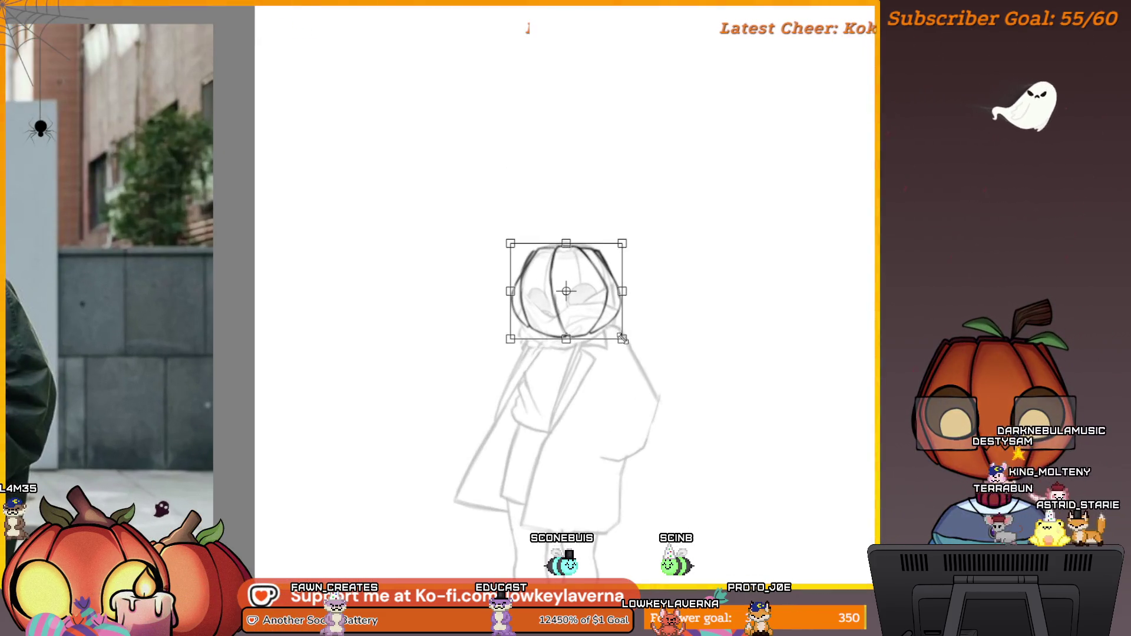
pyautogui.moveTo(622, 339); pyautogui.dragTo(608, 312)
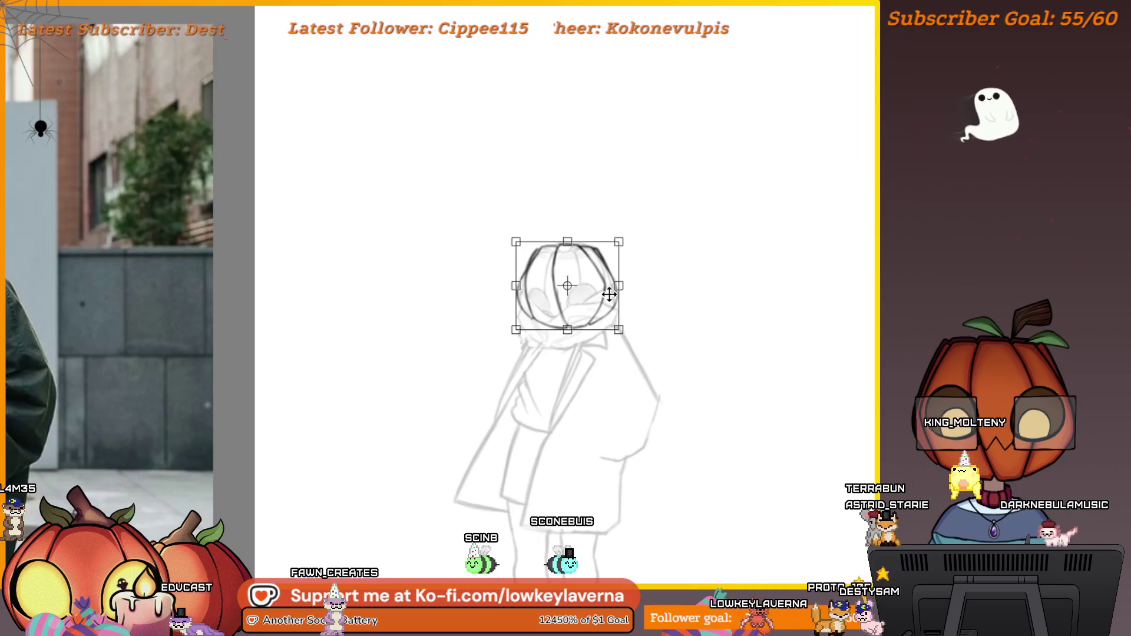
pyautogui.press('Return')
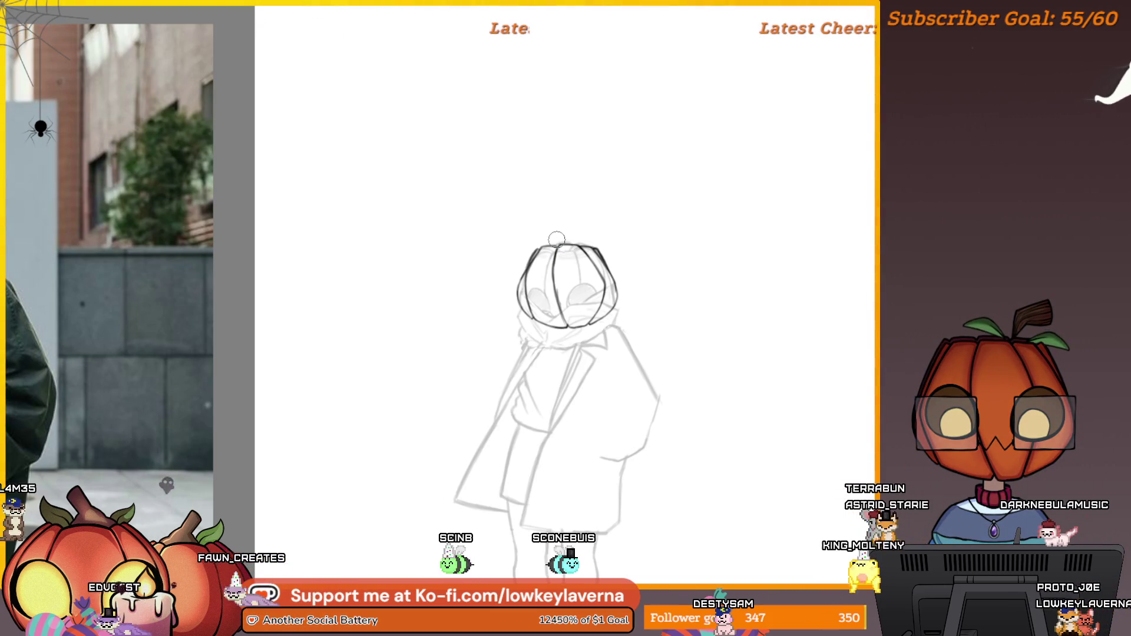
pyautogui.hotkey('ctrl', 't')
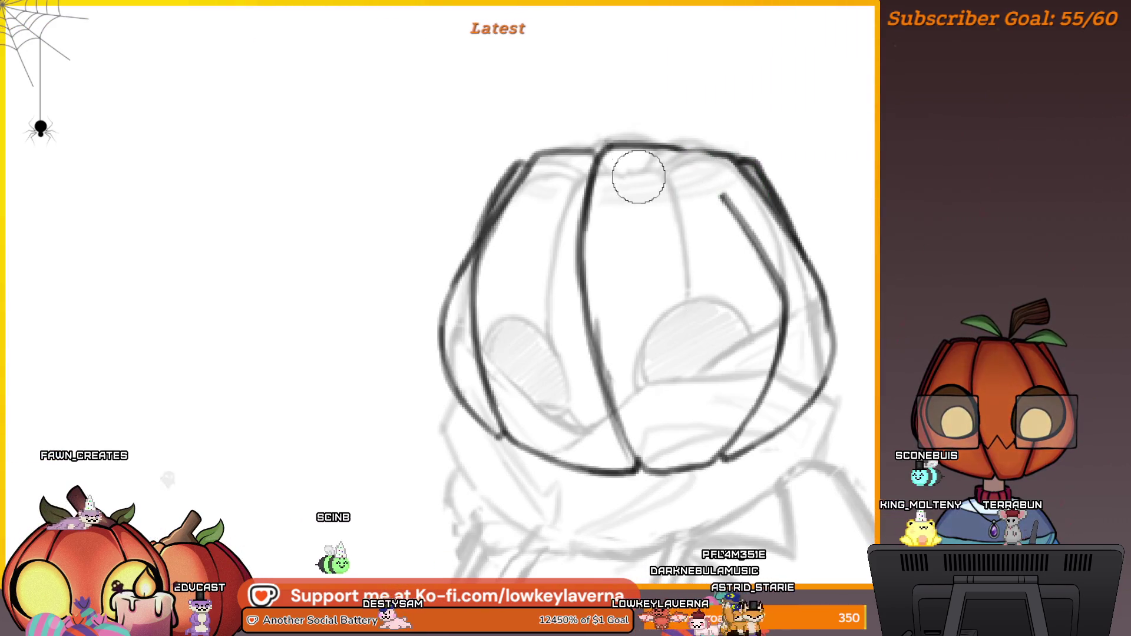
# - Erase the top of the centre line, upper-left contour and lower rib ends, then reconfirm the head transform
pyautogui.moveTo(639, 177)
pyautogui.mouseDown()
pyautogui.moveTo(538, 189)
pyautogui.moveTo(502, 240)
pyautogui.mouseUp()
pyautogui.moveTo(536, 413)
pyautogui.mouseDown()
pyautogui.moveTo(641, 439)
pyautogui.moveTo(719, 424)
pyautogui.moveTo(770, 378)
pyautogui.mouseUp()
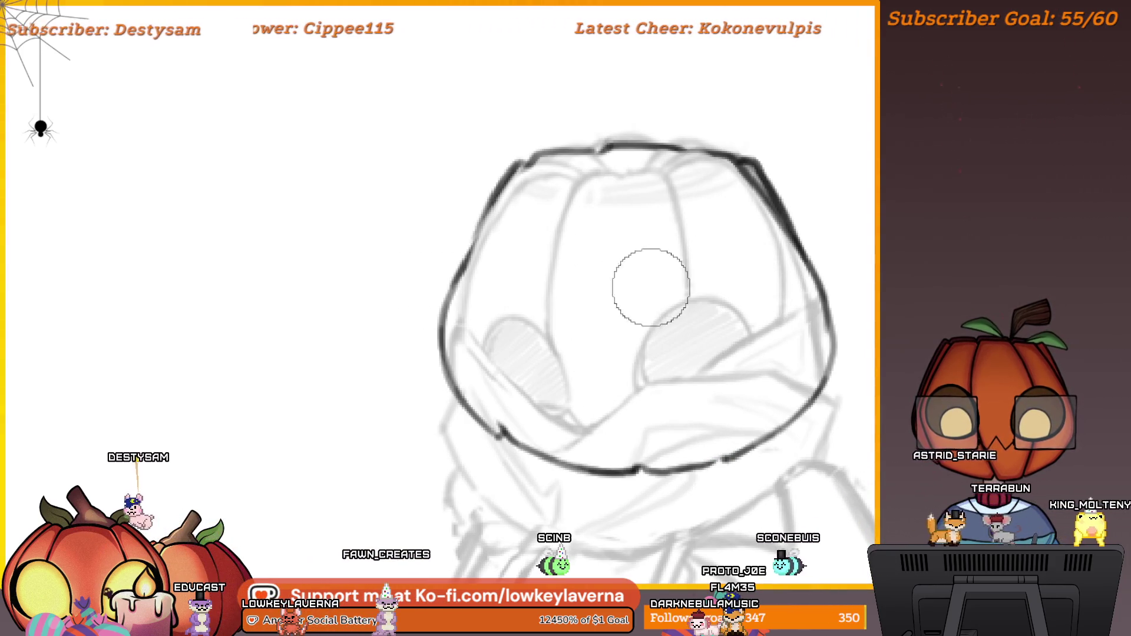
pyautogui.moveTo(735, 231); pyautogui.dragTo(701, 240)
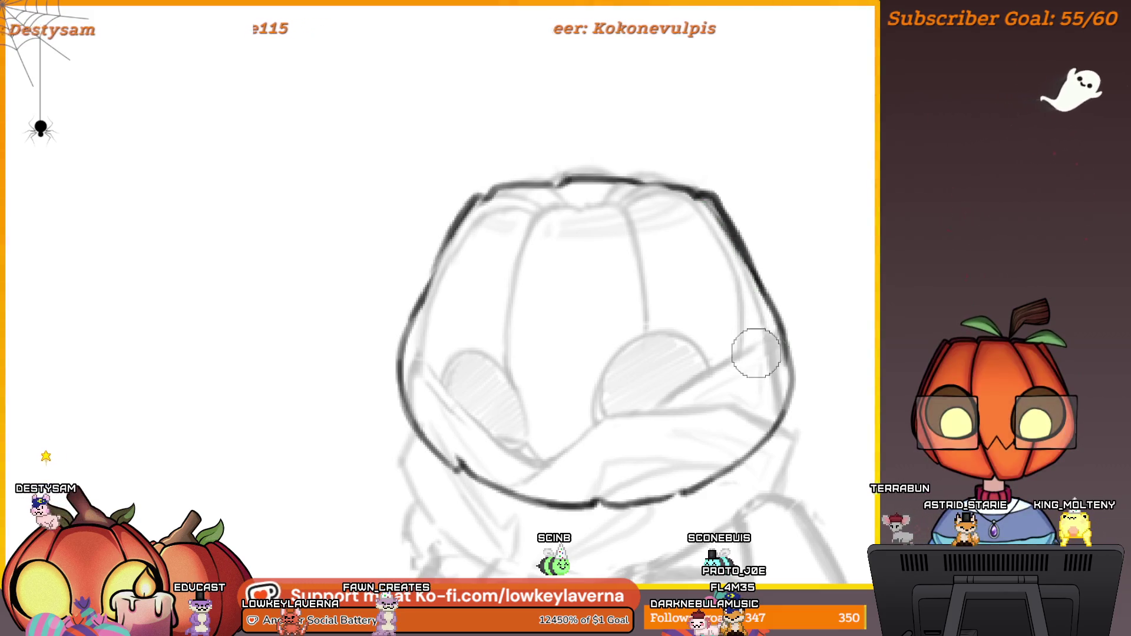
pyautogui.scroll(-5, 756, 354)
pyautogui.moveTo(805, 196); pyautogui.dragTo(559, 405)
pyautogui.hscroll(3, 617, 384)
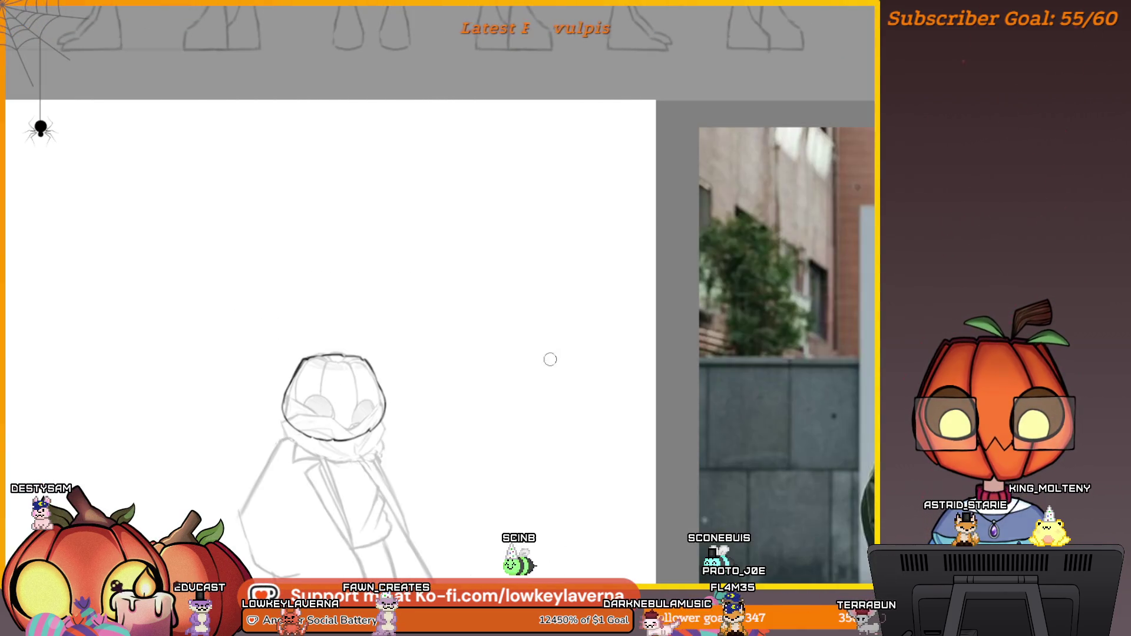
pyautogui.scroll(-3, 483, 320)
pyautogui.moveTo(479, 345)
pyautogui.mouseDown()
pyautogui.moveTo(626, 477)
pyautogui.moveTo(828, 457)
pyautogui.moveTo(754, 377)
pyautogui.moveTo(766, 314)
pyautogui.mouseUp()
pyautogui.hotkey('ctrl', 't')
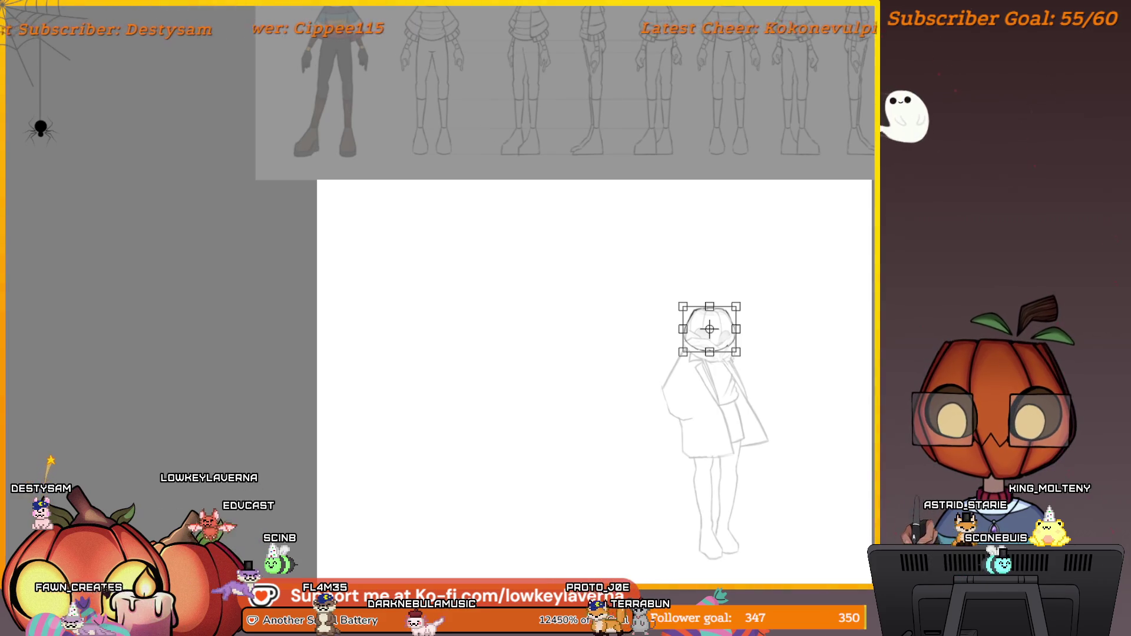
pyautogui.press('Return')
# - Draw vertical and horizontal centre guidelines across the pumpkin head, plus a short stroke near its top
pyautogui.moveTo(734, 273)
pyautogui.mouseDown()
pyautogui.moveTo(697, 387)
pyautogui.moveTo(731, 376)
pyautogui.mouseUp()
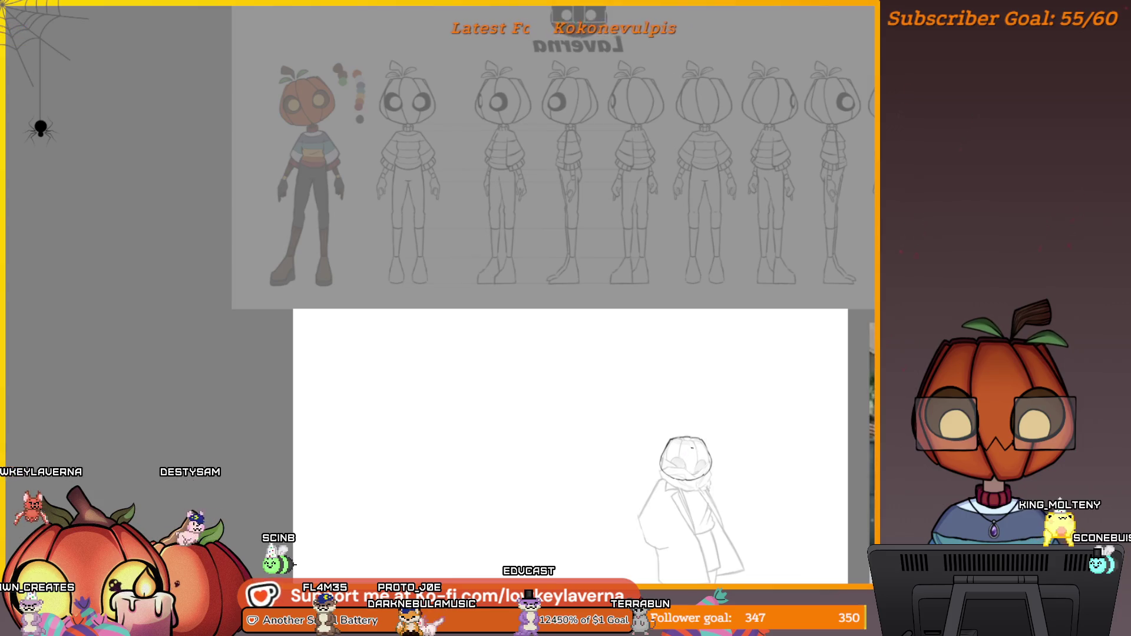
pyautogui.scroll(5, 693, 448)
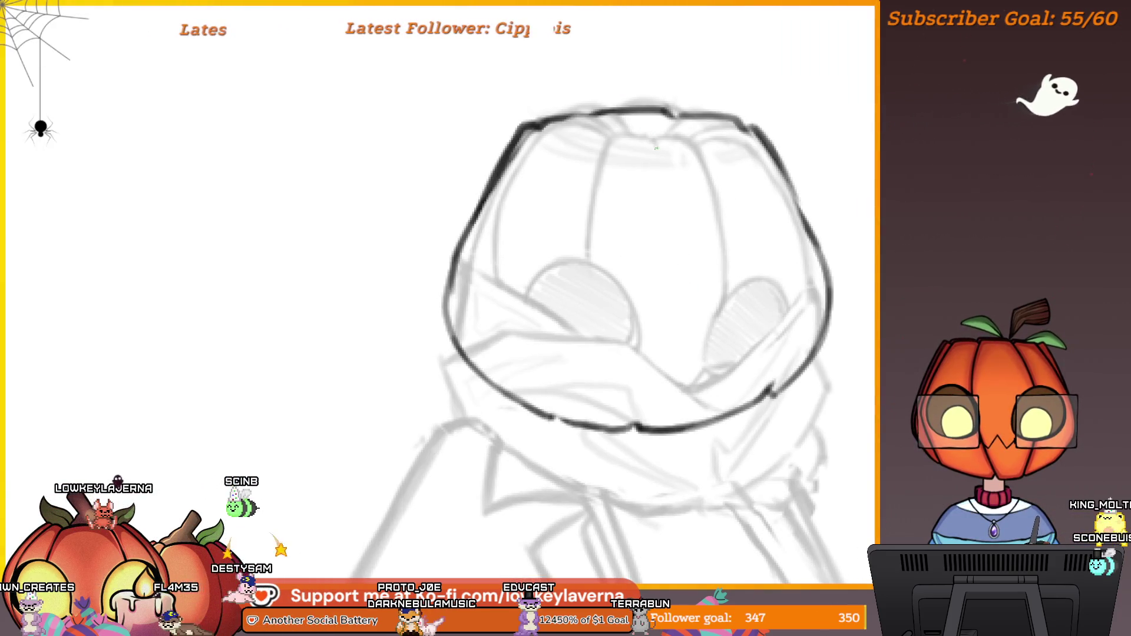
pyautogui.moveTo(656, 149); pyautogui.dragTo(670, 414)
pyautogui.hotkey('ctrl', 'z')
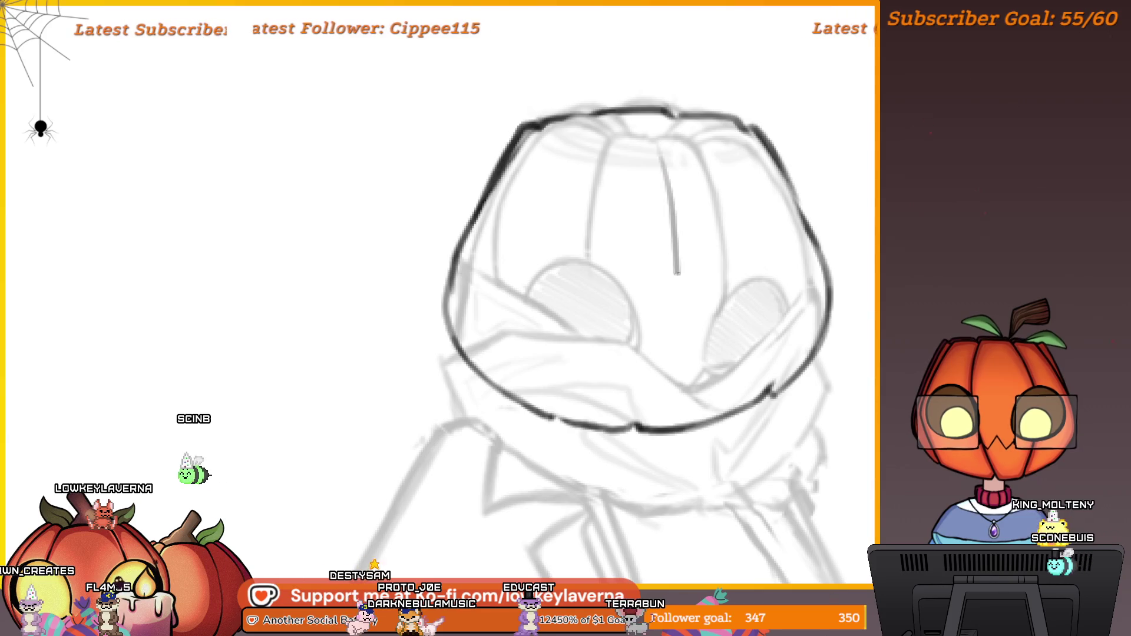
pyautogui.moveTo(707, 277); pyautogui.dragTo(737, 324)
pyautogui.moveTo(494, 370); pyautogui.dragTo(845, 350)
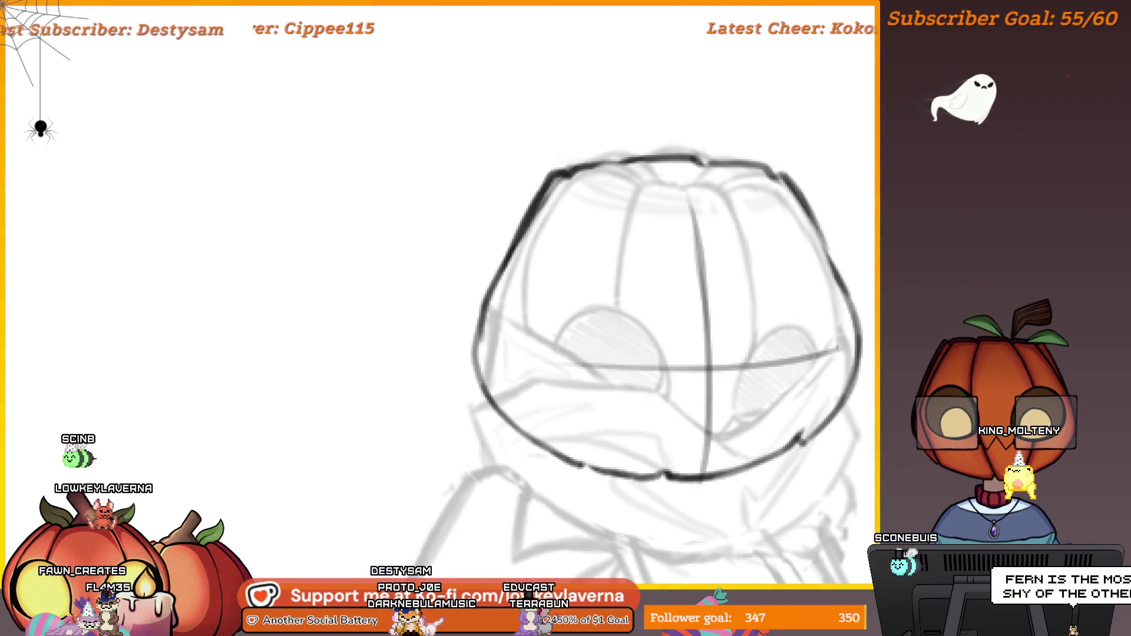
pyautogui.scroll(-5, 807, 291)
pyautogui.moveTo(807, 291)
pyautogui.mouseDown()
pyautogui.moveTo(775, 452)
pyautogui.moveTo(747, 444)
pyautogui.mouseUp()
pyautogui.scroll(5, 760, 365)
pyautogui.scroll(-3, 773, 282)
pyautogui.moveTo(753, 343)
pyautogui.mouseDown()
pyautogui.moveTo(737, 315)
pyautogui.moveTo(662, 317)
pyautogui.moveTo(631, 382)
pyautogui.mouseUp()
pyautogui.scroll(-6, 727, 298)
# - Flip the turnaround model sheet horizontally, widen it, and move it above the drawing canvas
pyautogui.moveTo(714, 214)
pyautogui.mouseDown()
pyautogui.moveTo(725, 536)
pyautogui.moveTo(742, 280)
pyautogui.mouseUp()
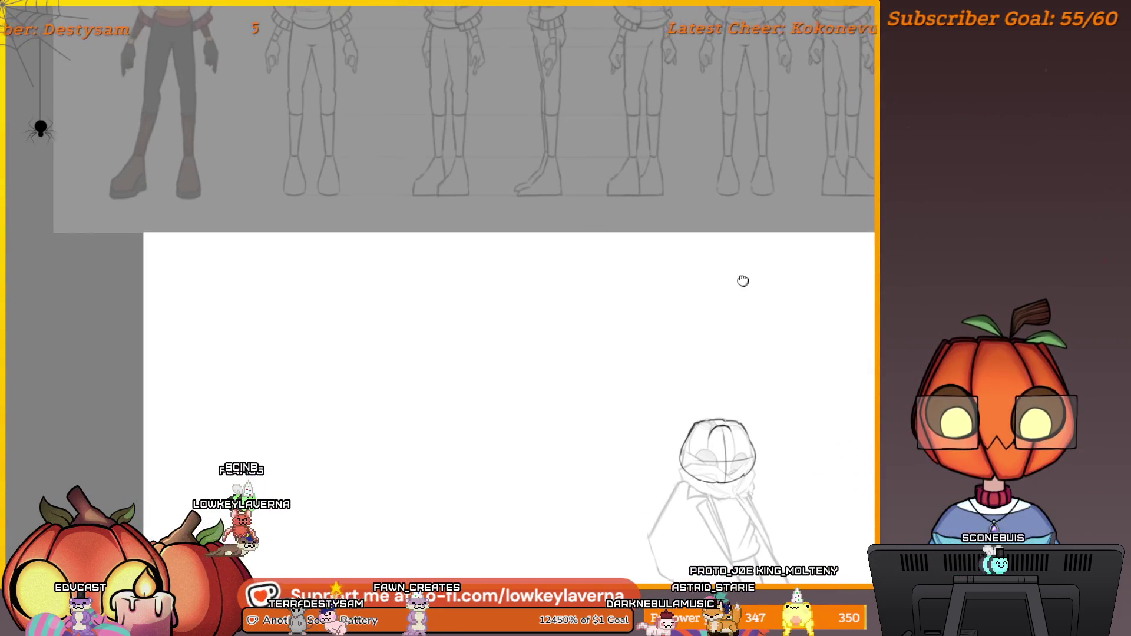
pyautogui.moveTo(749, 331)
pyautogui.mouseDown()
pyautogui.moveTo(732, 513)
pyautogui.moveTo(755, 398)
pyautogui.mouseUp()
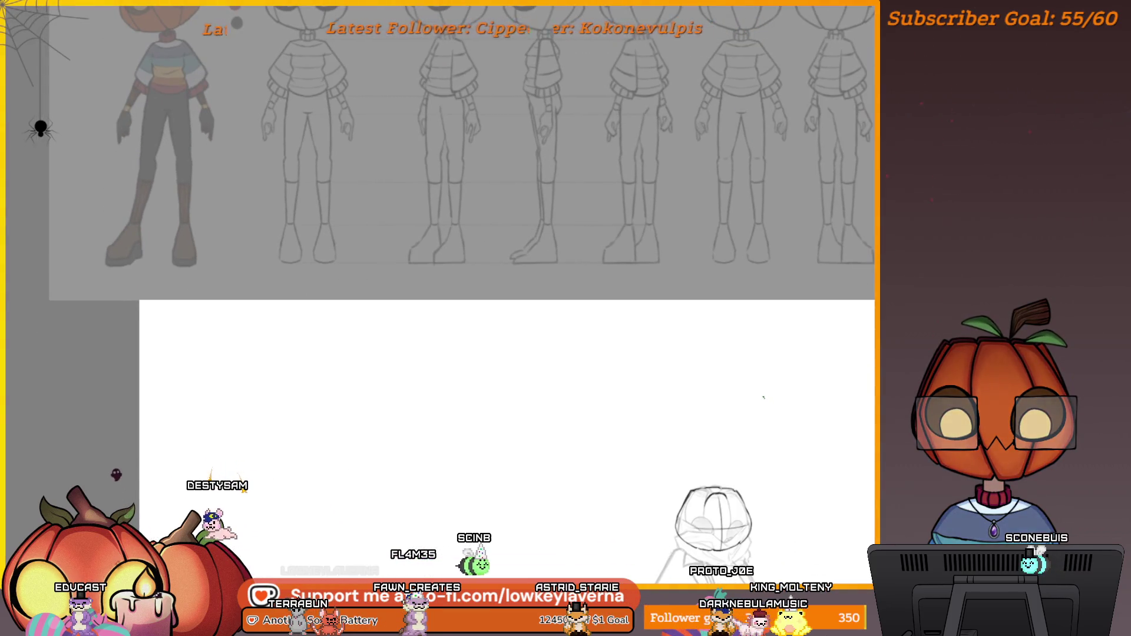
pyautogui.hscroll(10, 646, 476)
pyautogui.moveTo(364, 427); pyautogui.dragTo(725, 495)
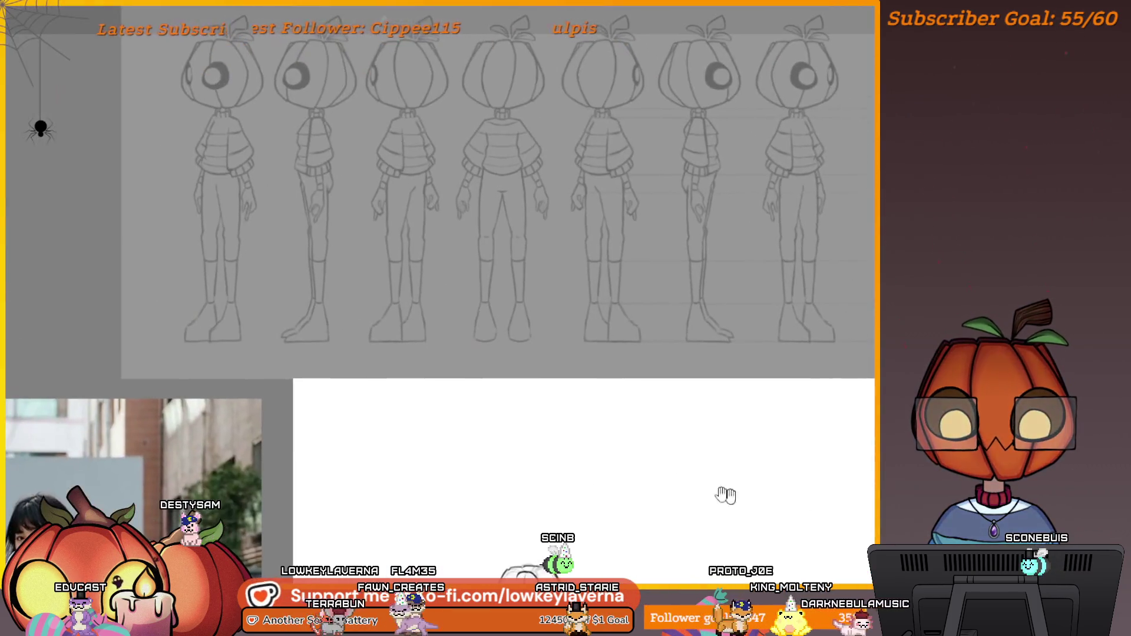
pyautogui.moveTo(655, 498); pyautogui.dragTo(404, 474)
pyautogui.scroll(-5, 522, 404)
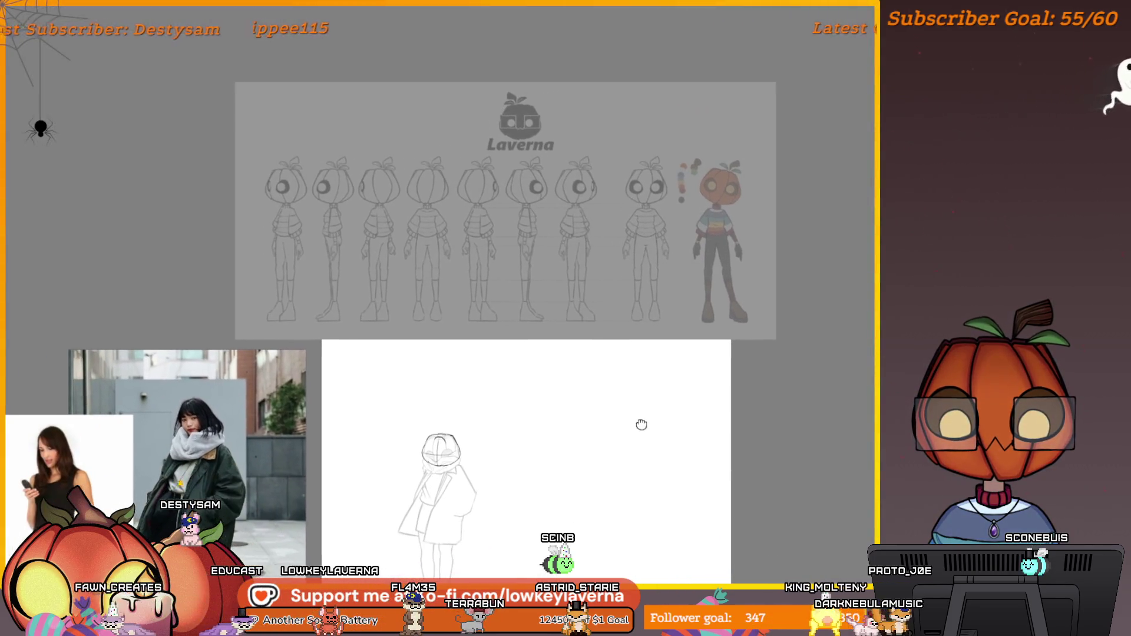
pyautogui.moveTo(641, 424); pyautogui.dragTo(643, 425)
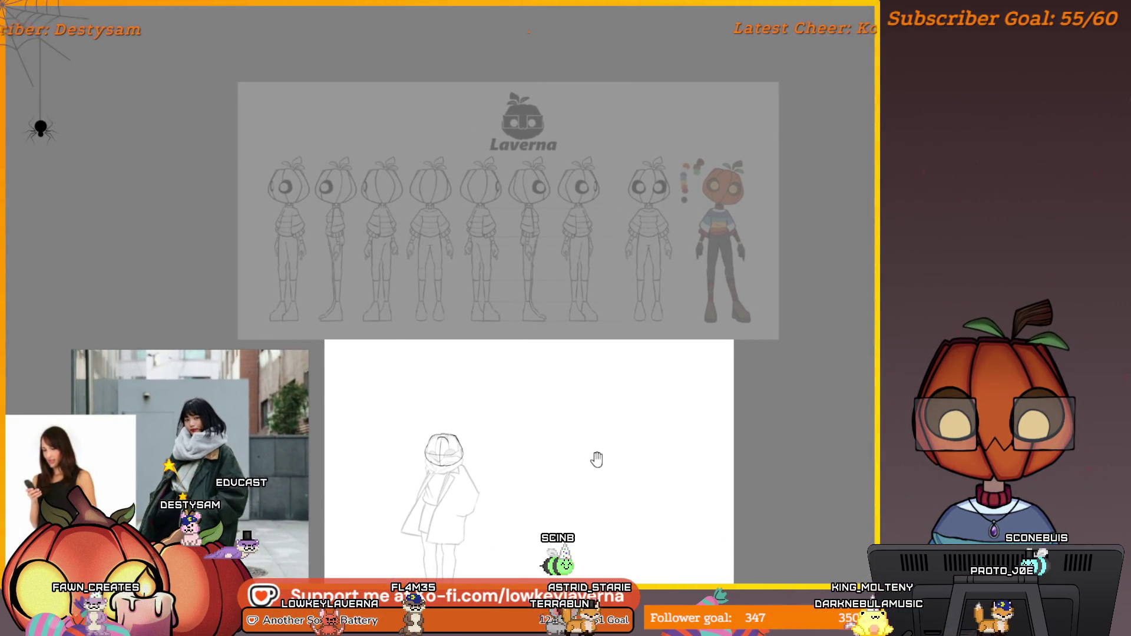
pyautogui.moveTo(597, 459); pyautogui.dragTo(637, 430)
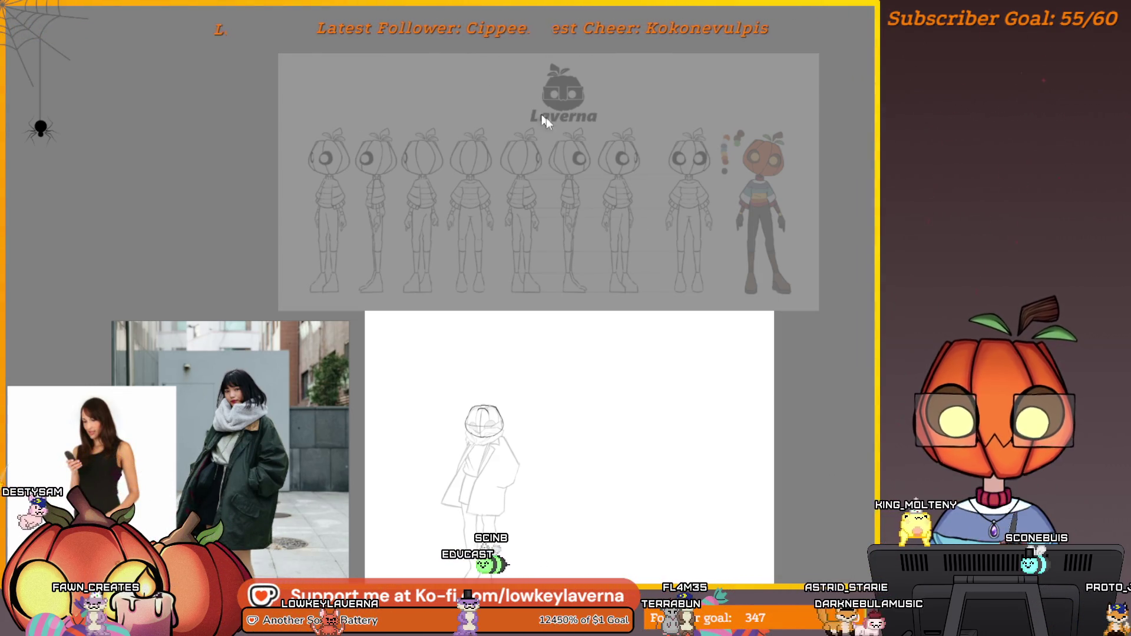
pyautogui.moveTo(818, 180); pyautogui.dragTo(1, 180)
pyautogui.moveTo(283, 183); pyautogui.dragTo(422, 182)
pyautogui.moveTo(355, 192)
pyautogui.mouseDown()
pyautogui.moveTo(528, 174)
pyautogui.moveTo(734, 196)
pyautogui.moveTo(714, 189)
pyautogui.moveTo(725, 189)
pyautogui.moveTo(732, 220)
pyautogui.mouseUp()
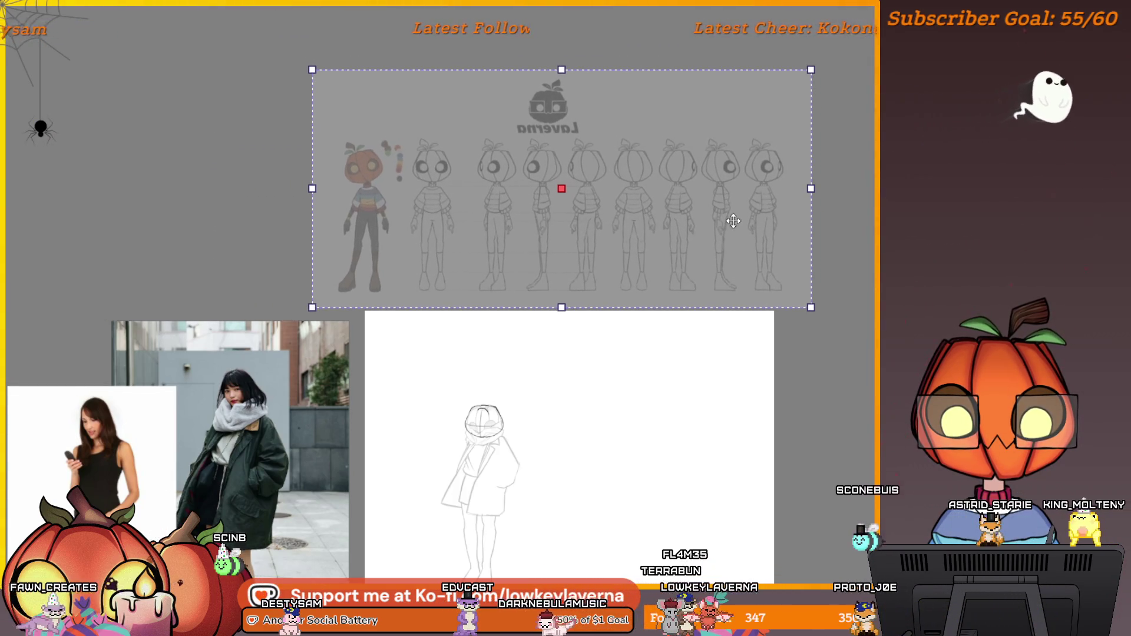
pyautogui.scroll(-1, 697, 291)
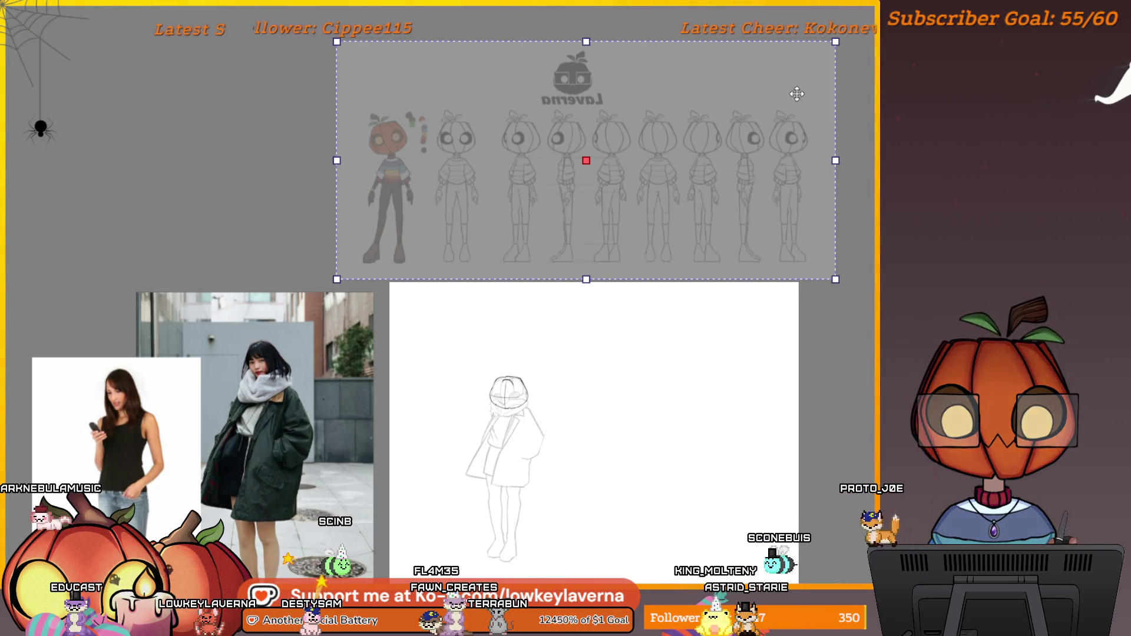
# - Flip the model sheet back to normal, enlarge it over the canvas top, and apply the transform
pyautogui.scroll(-2, 682, 321)
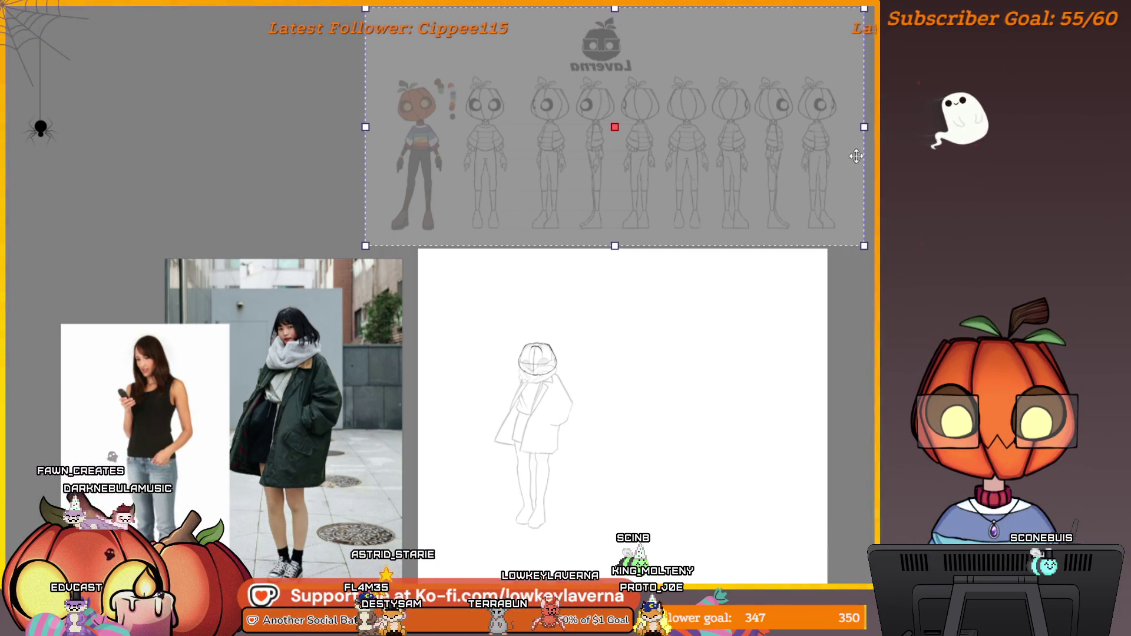
pyautogui.moveTo(409, 120)
pyautogui.mouseDown()
pyautogui.moveTo(229, 100)
pyautogui.moveTo(871, 106)
pyautogui.mouseUp()
pyautogui.moveTo(722, 107)
pyautogui.mouseDown()
pyautogui.moveTo(777, 126)
pyautogui.moveTo(611, 169)
pyautogui.moveTo(543, 139)
pyautogui.mouseUp()
pyautogui.moveTo(743, 139)
pyautogui.mouseDown()
pyautogui.moveTo(866, 156)
pyautogui.moveTo(848, 138)
pyautogui.mouseUp()
pyautogui.press('Return')
# - Pan back over the sketch, then reopen the drawing from the recent documents list
pyautogui.moveTo(582, 294); pyautogui.dragTo(487, 412)
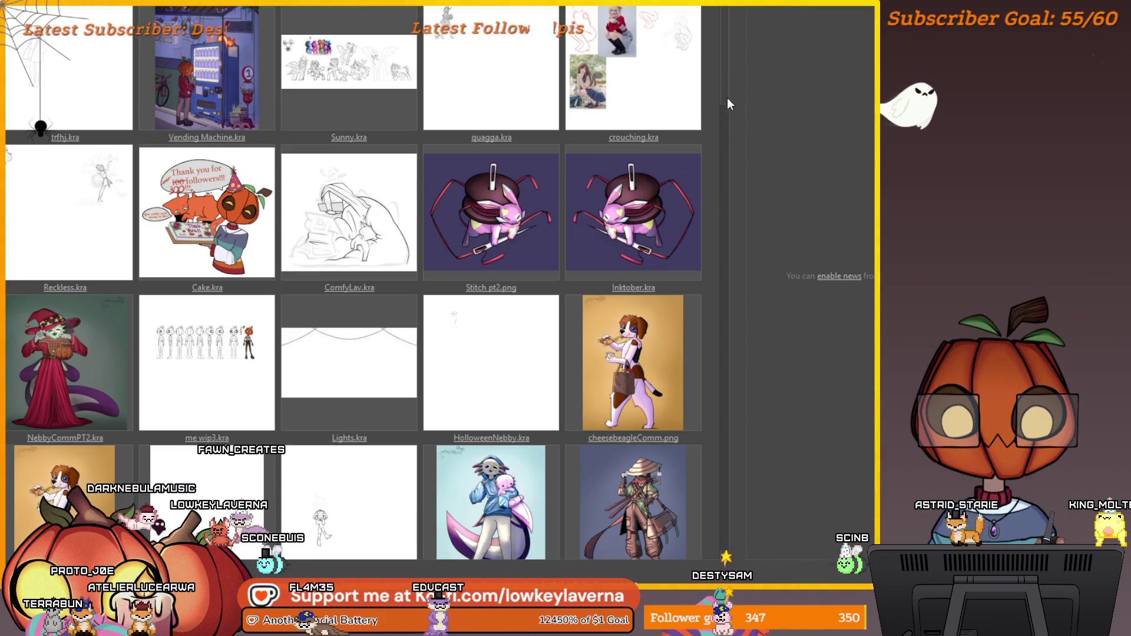
pyautogui.click(78, 70)
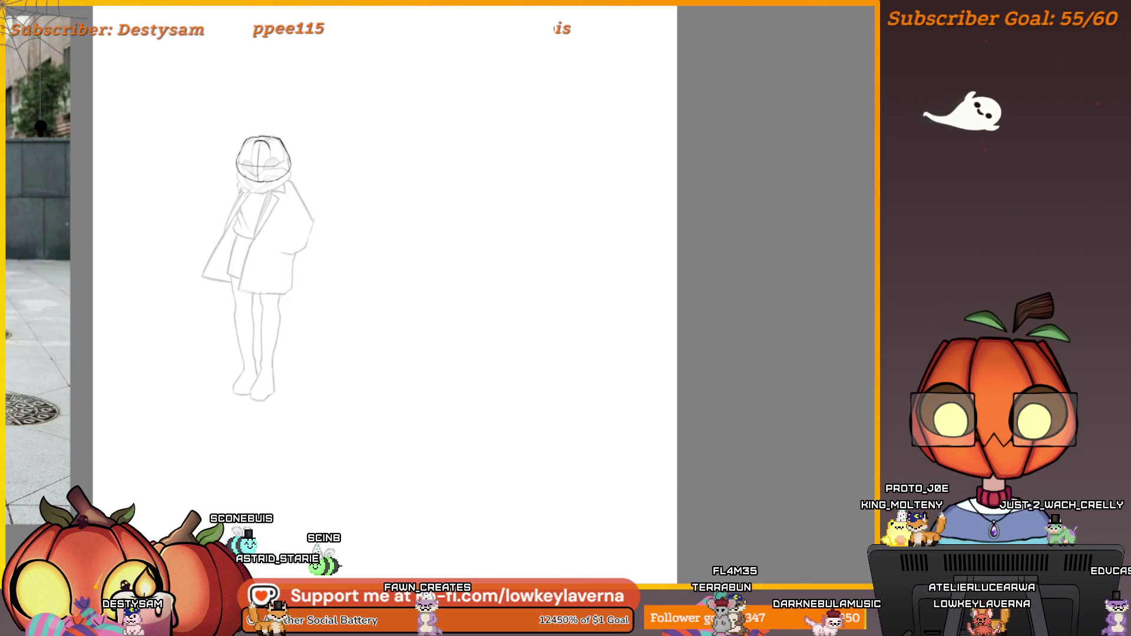
# - Paste the pumpkin-head-hugging-cat artwork and place it up and to the right of the canvas
pyautogui.hotkey('ctrl', 'v')
pyautogui.scroll(-3, 507, 475)
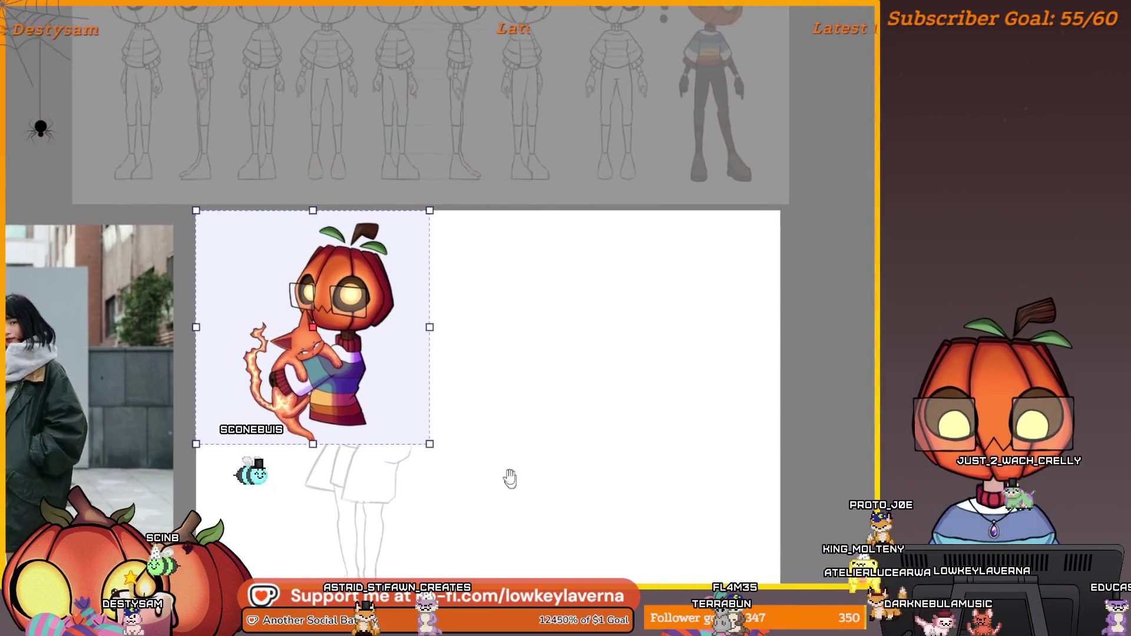
pyautogui.moveTo(471, 322)
pyautogui.mouseDown()
pyautogui.moveTo(845, 333)
pyautogui.moveTo(781, 406)
pyautogui.mouseUp()
pyautogui.scroll(3, 805, 333)
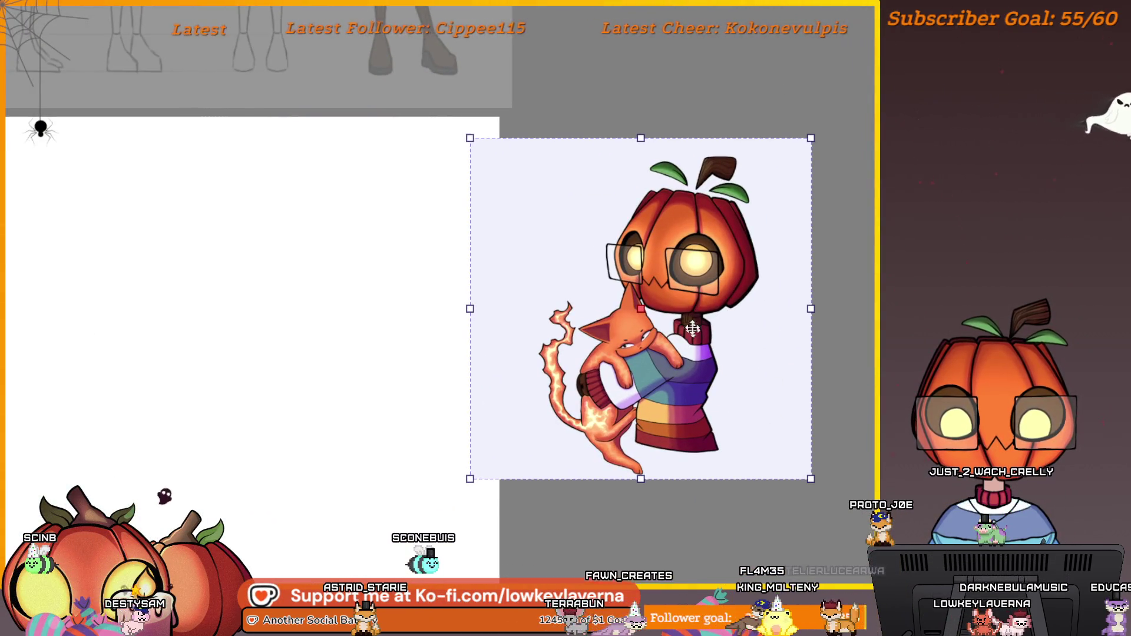
pyautogui.moveTo(697, 383); pyautogui.dragTo(767, 282)
pyautogui.scroll(-2, 812, 326)
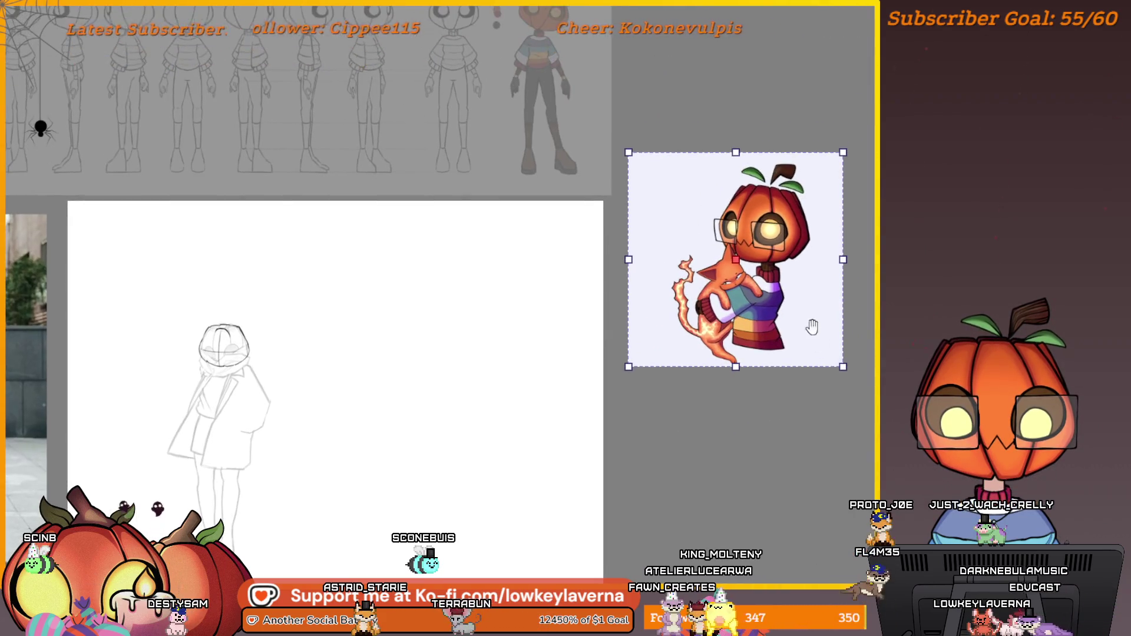
pyautogui.press('Return')
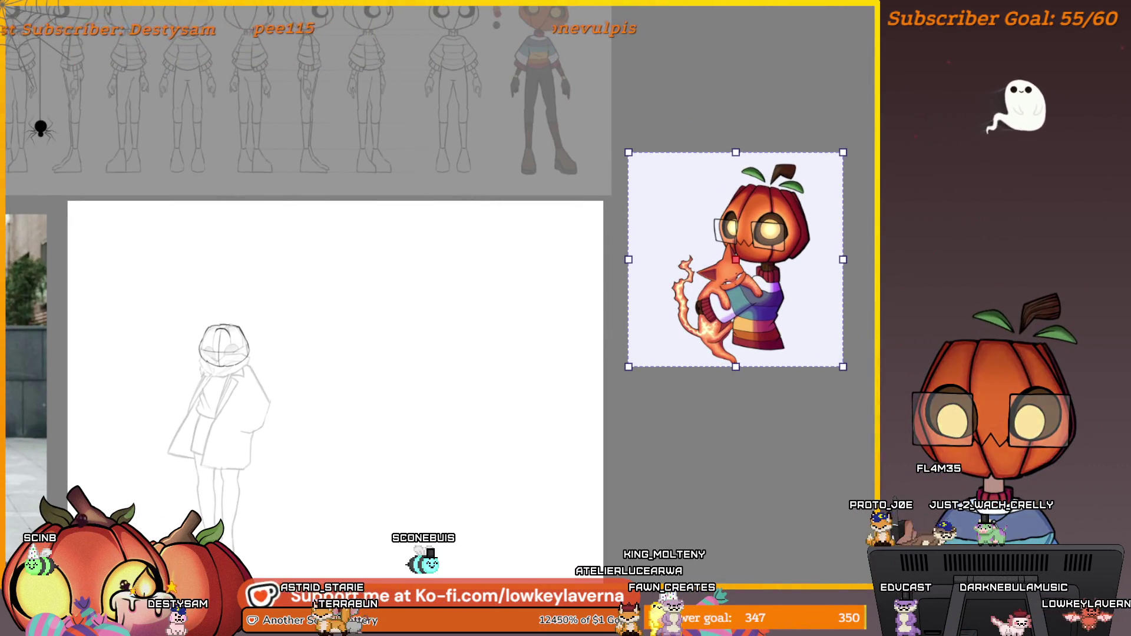
pyautogui.moveTo(506, 439)
pyautogui.mouseDown()
pyautogui.moveTo(732, 399)
pyautogui.moveTo(615, 478)
pyautogui.mouseUp()
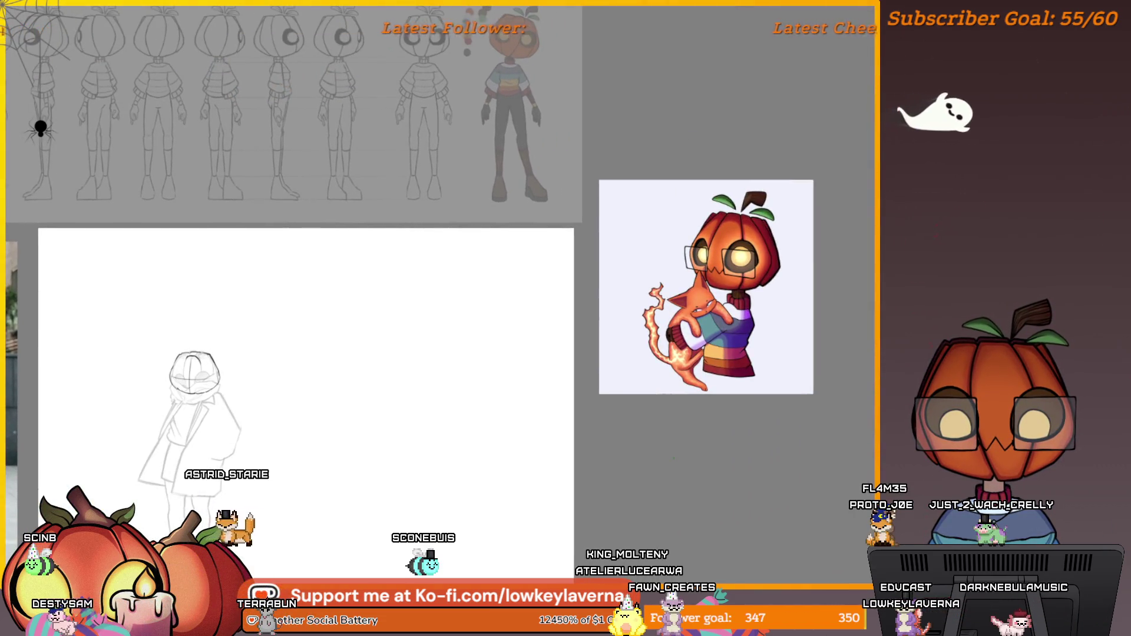
pyautogui.scroll(5, 799, 363)
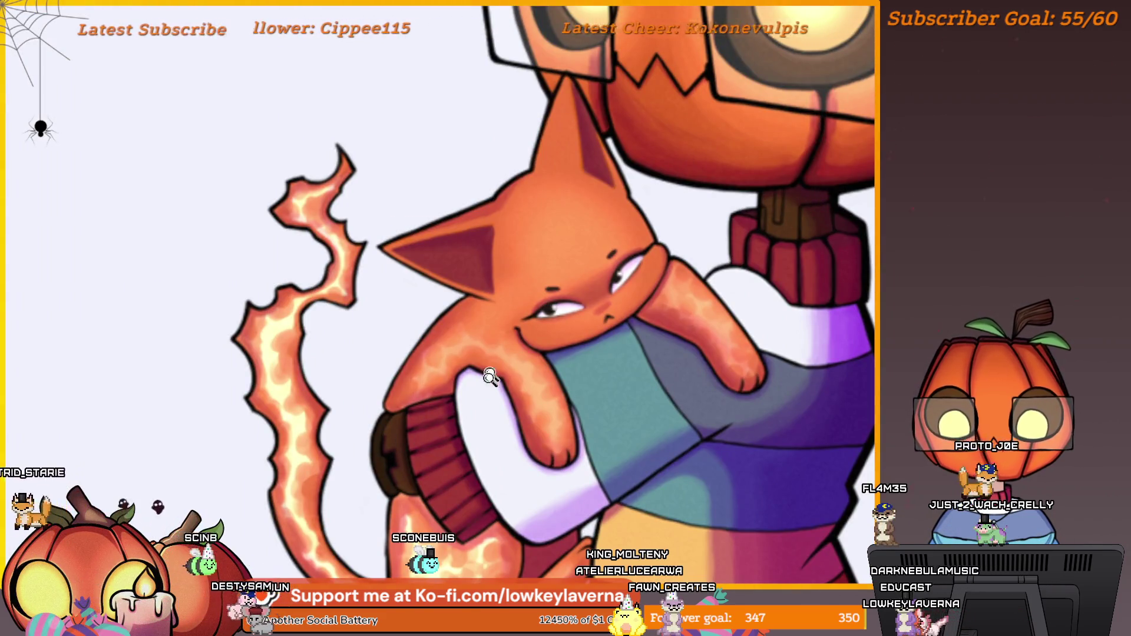
pyautogui.scroll(-5, 490, 376)
pyautogui.scroll(7, 661, 313)
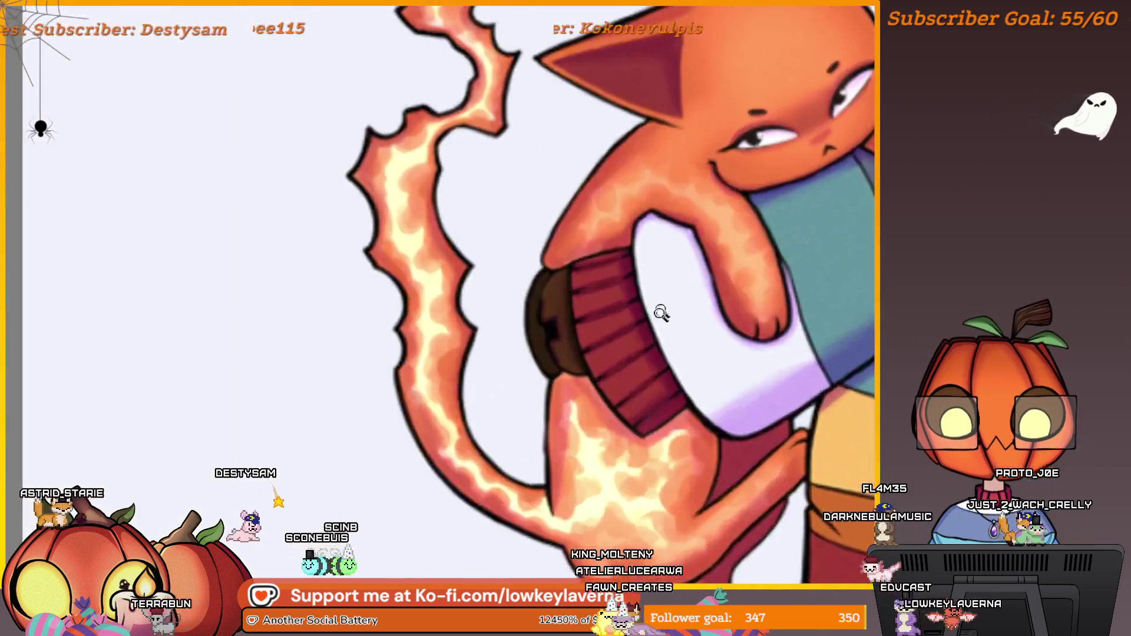
pyautogui.scroll(-6, 661, 313)
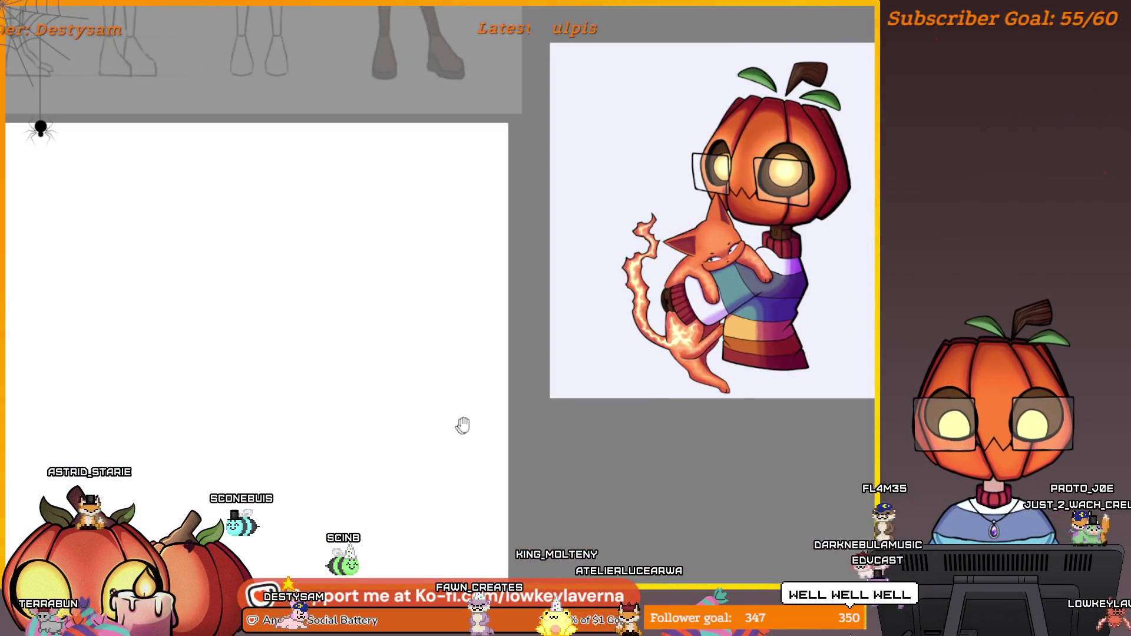
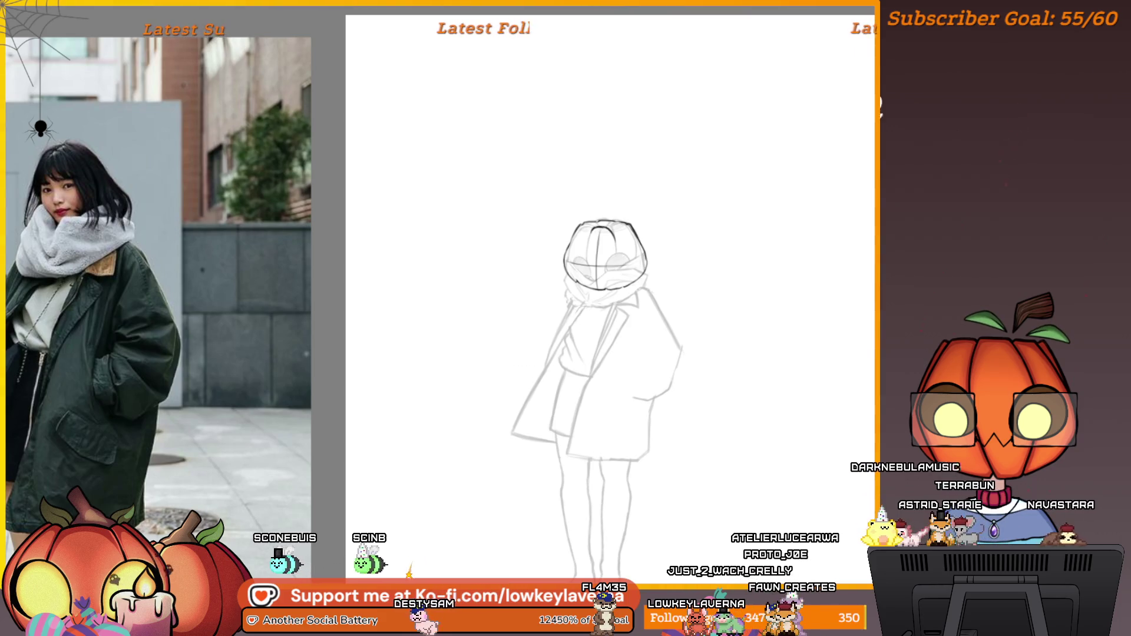
# - Zoom in on the sketched head, then fit and pull back to show the whole reference board
pyautogui.moveTo(598, 240)
pyautogui.mouseDown()
pyautogui.moveTo(676, 258)
pyautogui.moveTo(682, 192)
pyautogui.mouseUp()
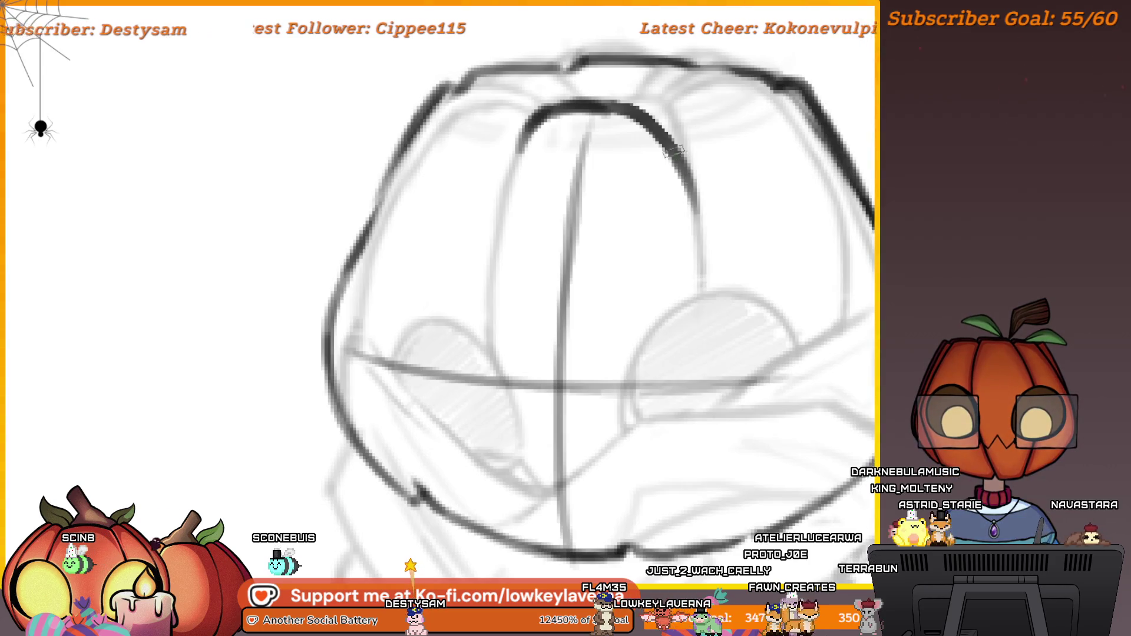
pyautogui.moveTo(726, 380); pyautogui.dragTo(731, 231)
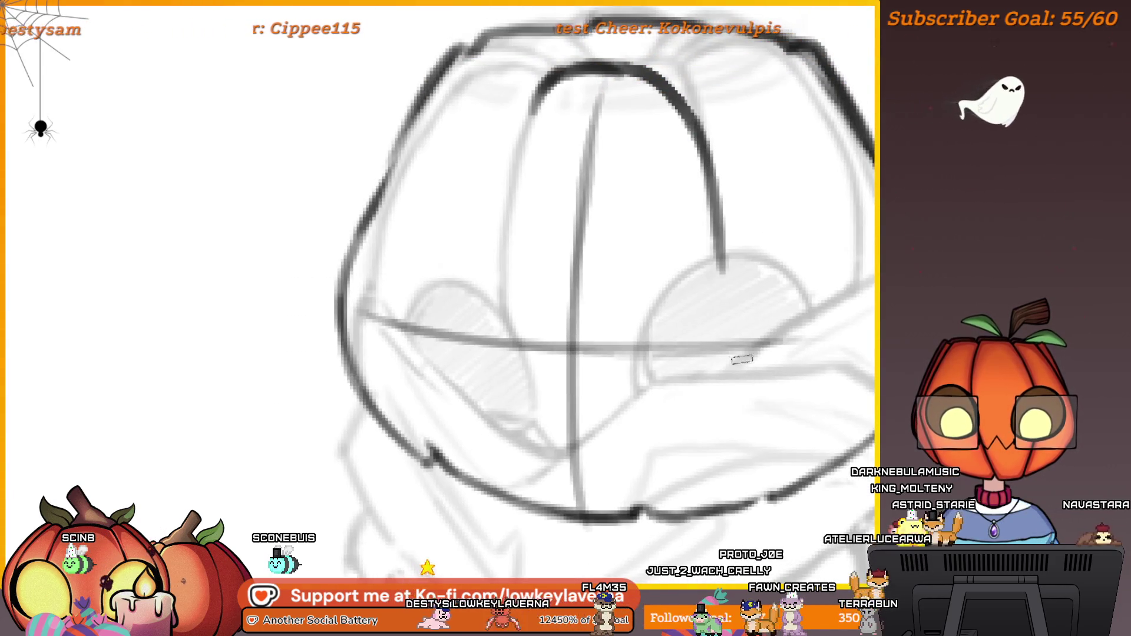
pyautogui.hotkey('ctrl', '0')
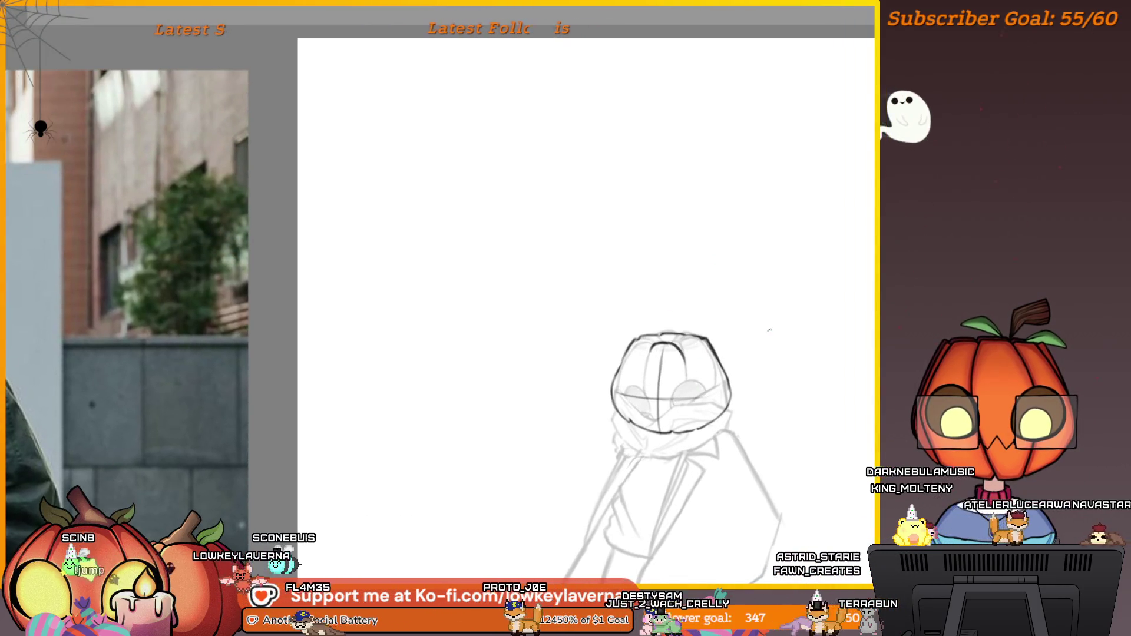
pyautogui.scroll(-5, 719, 298)
pyautogui.moveTo(803, 313); pyautogui.dragTo(611, 394)
pyautogui.moveTo(736, 500); pyautogui.dragTo(582, 445)
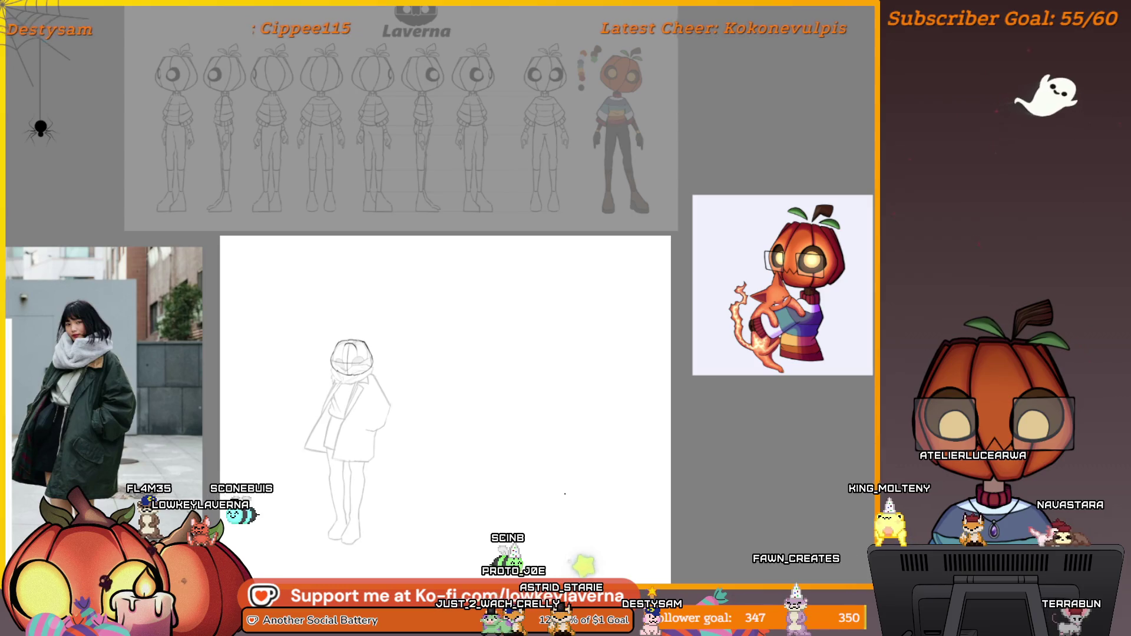
# - Frame the turnaround sheet and zoom in on the pumpkin character artwork
pyautogui.scroll(4, 774, 401)
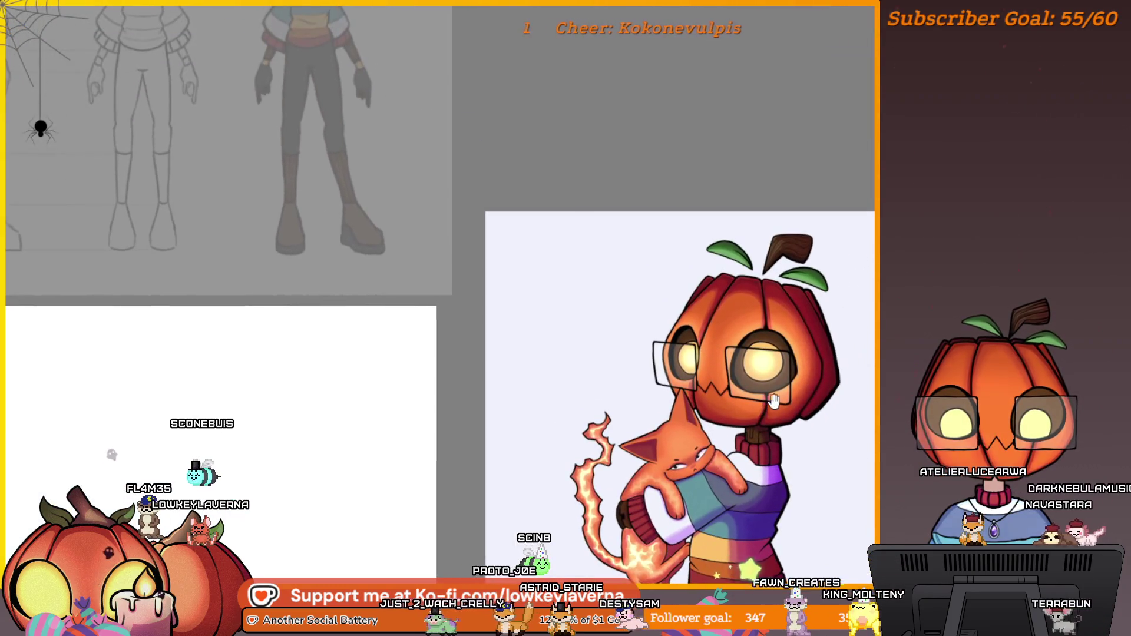
pyautogui.scroll(-3, 789, 424)
pyautogui.moveTo(786, 386); pyautogui.dragTo(797, 334)
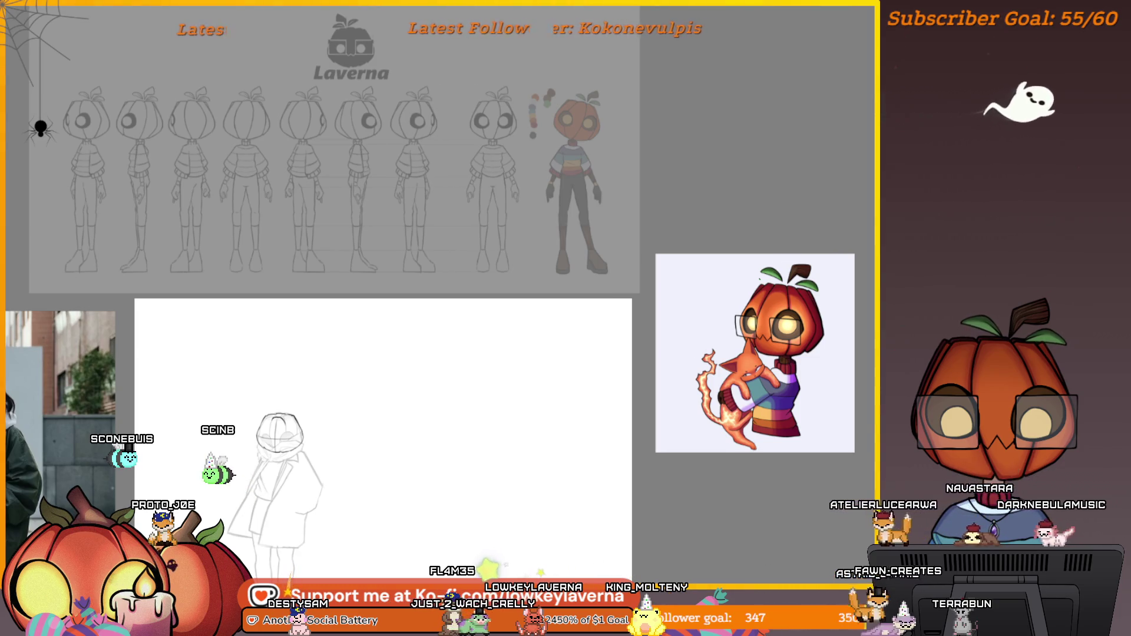
pyautogui.moveTo(787, 343); pyautogui.dragTo(831, 282)
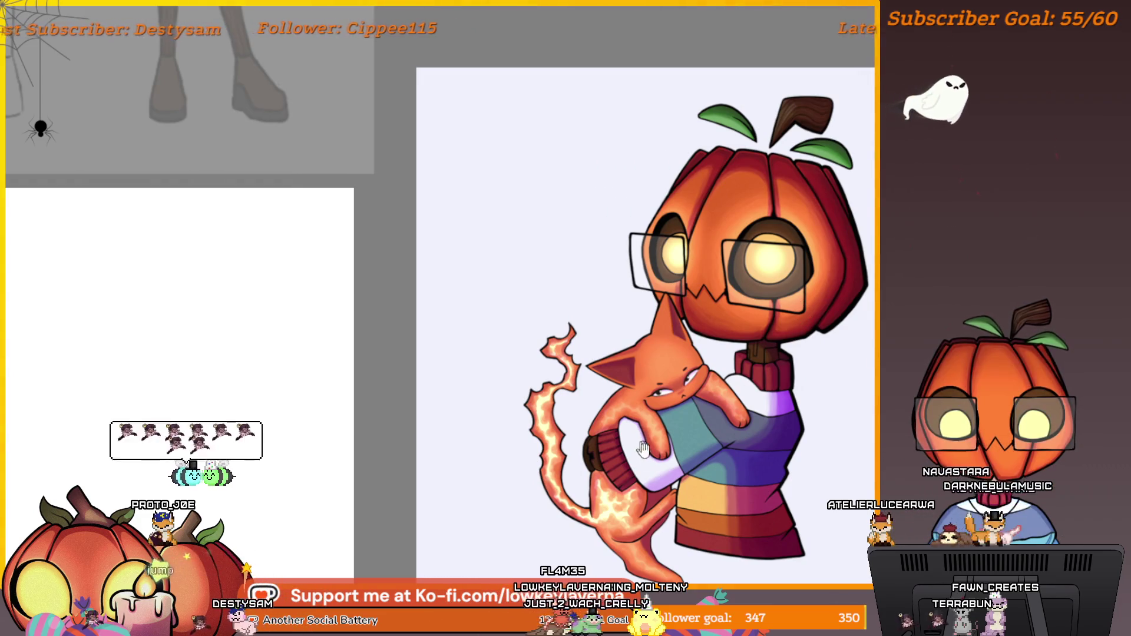
# - Zoom back out and pan to bring the sketched head up close
pyautogui.scroll(-5, 664, 470)
pyautogui.moveTo(576, 527); pyautogui.dragTo(636, 377)
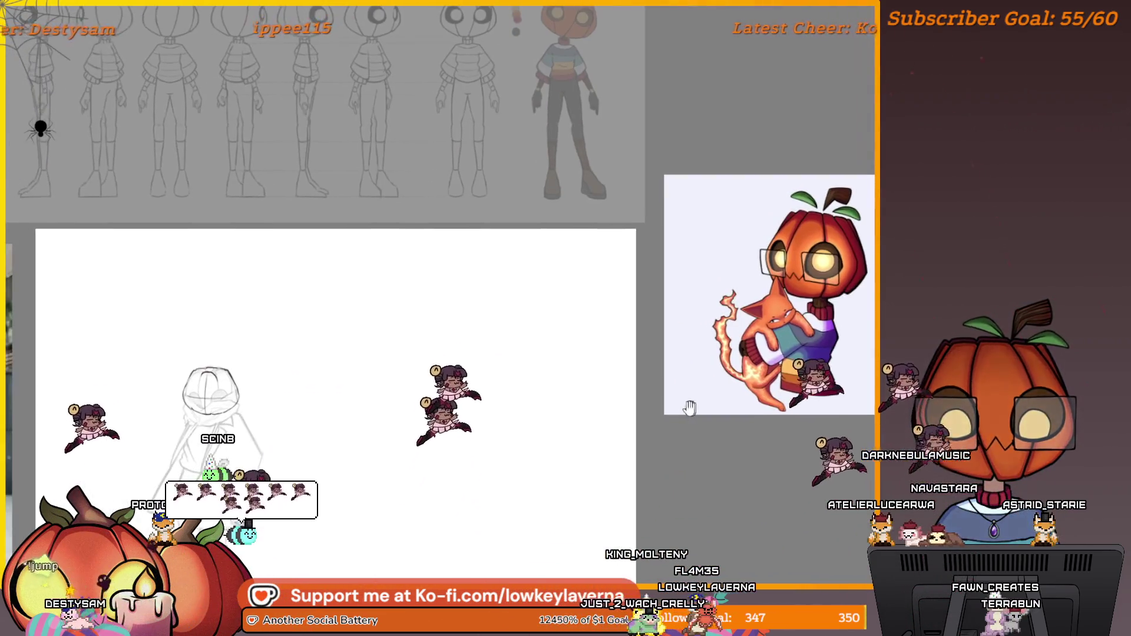
pyautogui.moveTo(589, 405)
pyautogui.mouseDown()
pyautogui.moveTo(549, 406)
pyautogui.moveTo(683, 365)
pyautogui.mouseUp()
pyautogui.moveTo(651, 291); pyautogui.dragTo(674, 359)
pyautogui.scroll(5, 674, 359)
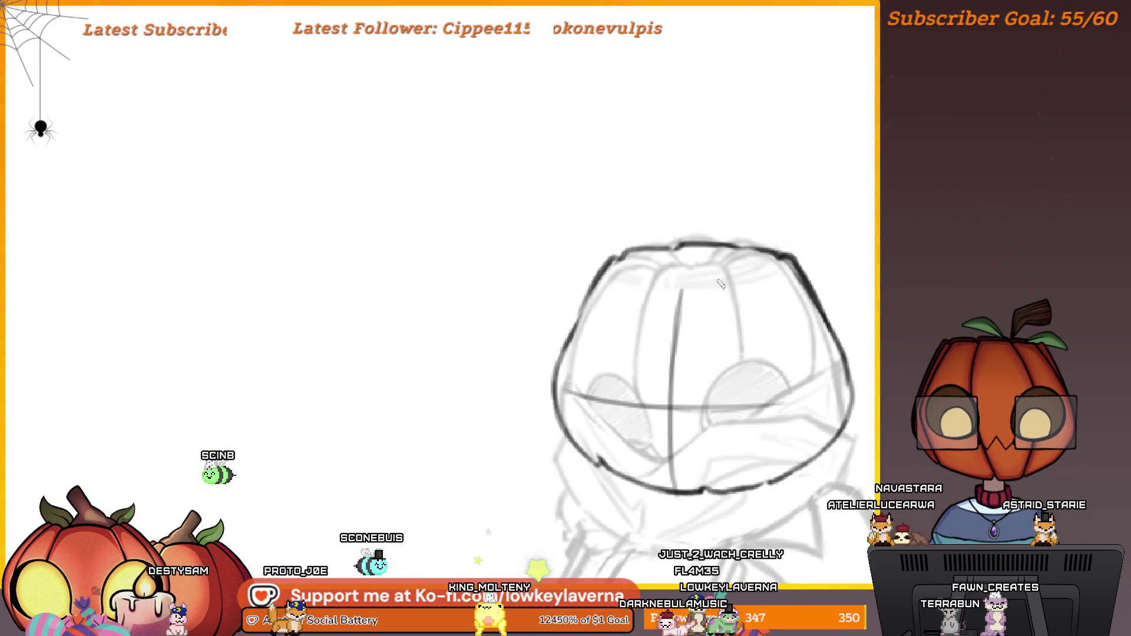
# - Draw dark strokes along the head's top contour and a vertical centre line
pyautogui.scroll(2, 719, 284)
pyautogui.moveTo(795, 272); pyautogui.dragTo(672, 277)
pyautogui.moveTo(766, 254)
pyautogui.mouseDown()
pyautogui.moveTo(646, 274)
pyautogui.moveTo(604, 383)
pyautogui.mouseUp()
pyautogui.scroll(-2, 651, 198)
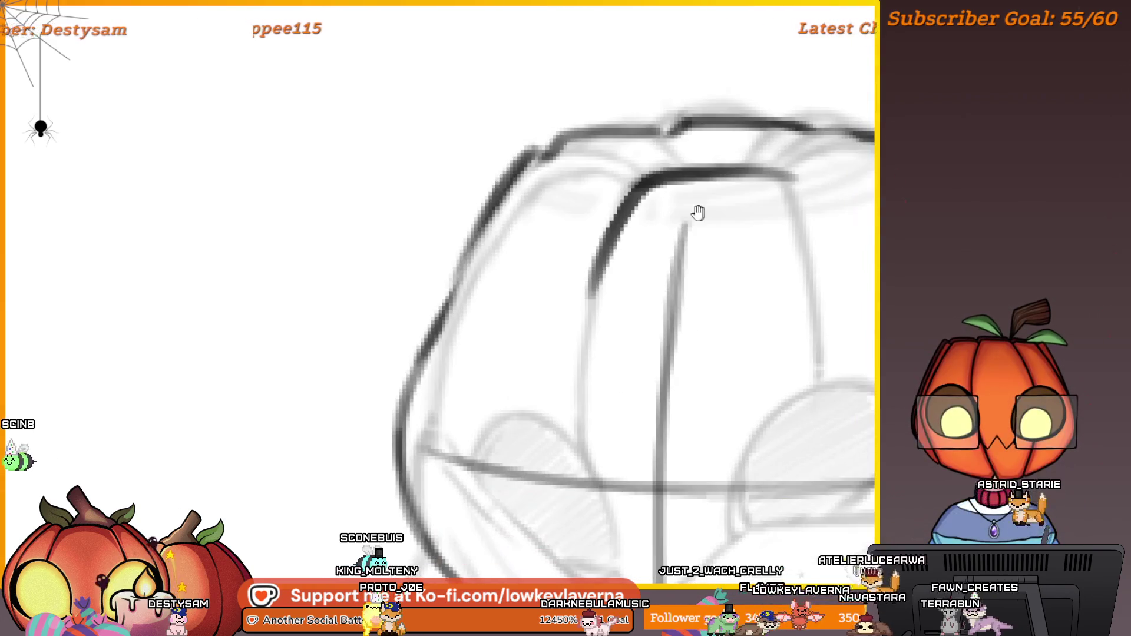
pyautogui.scroll(-1, 644, 305)
pyautogui.moveTo(643, 305); pyautogui.dragTo(596, 315)
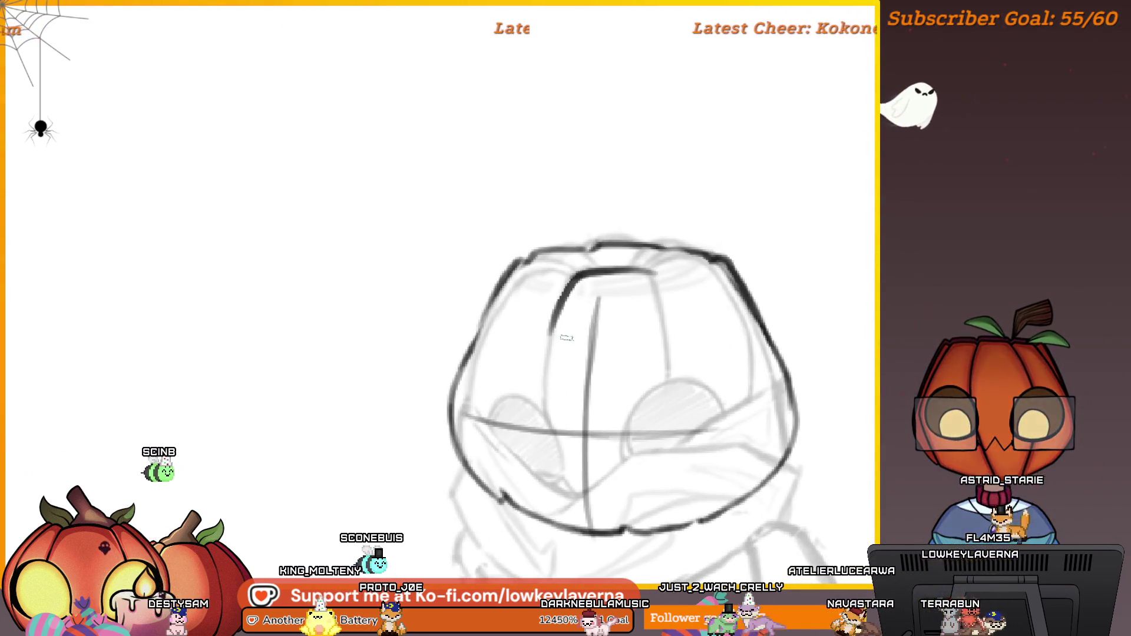
pyautogui.moveTo(589, 526); pyautogui.dragTo(603, 268)
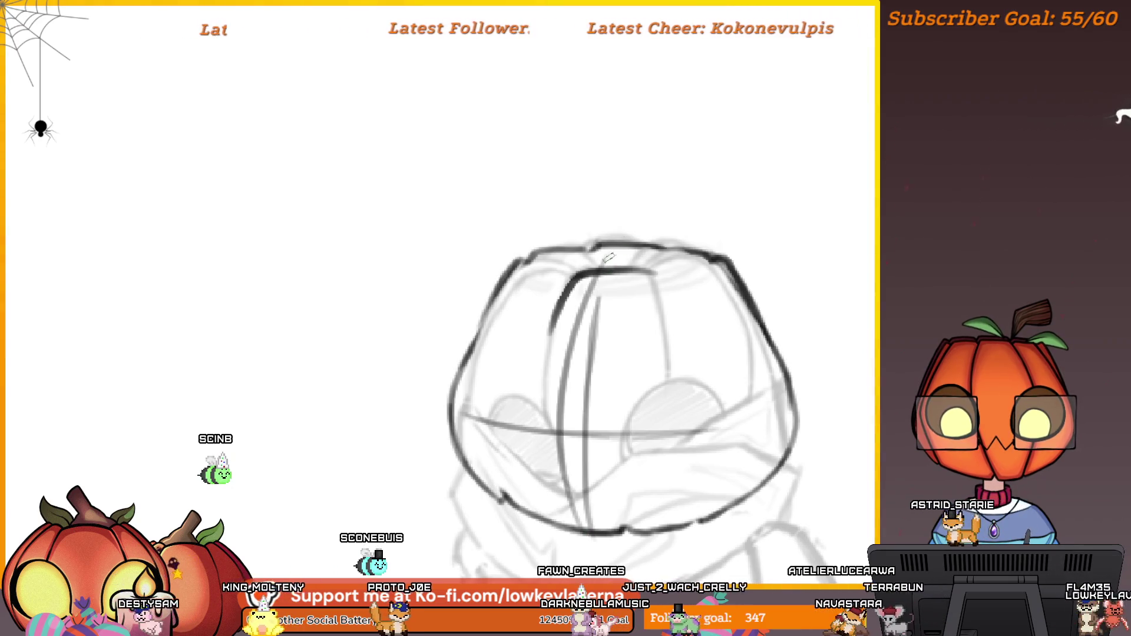
# - Erase the old vertical centre lines on the pumpkin head
pyautogui.scroll(-5, 563, 366)
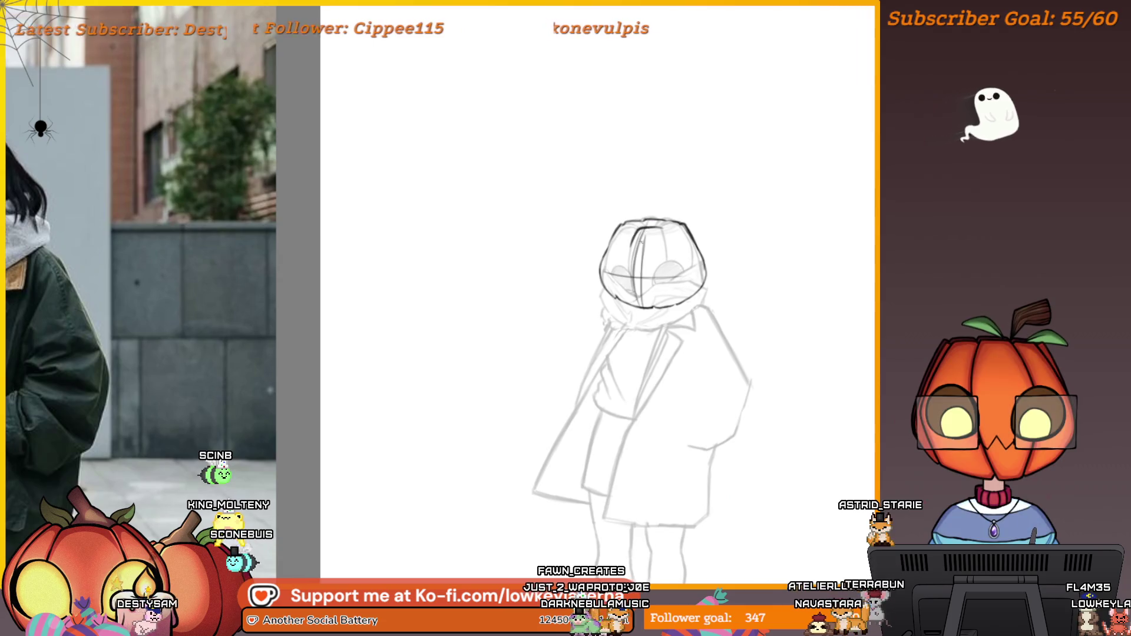
pyautogui.moveTo(633, 242); pyautogui.dragTo(597, 277)
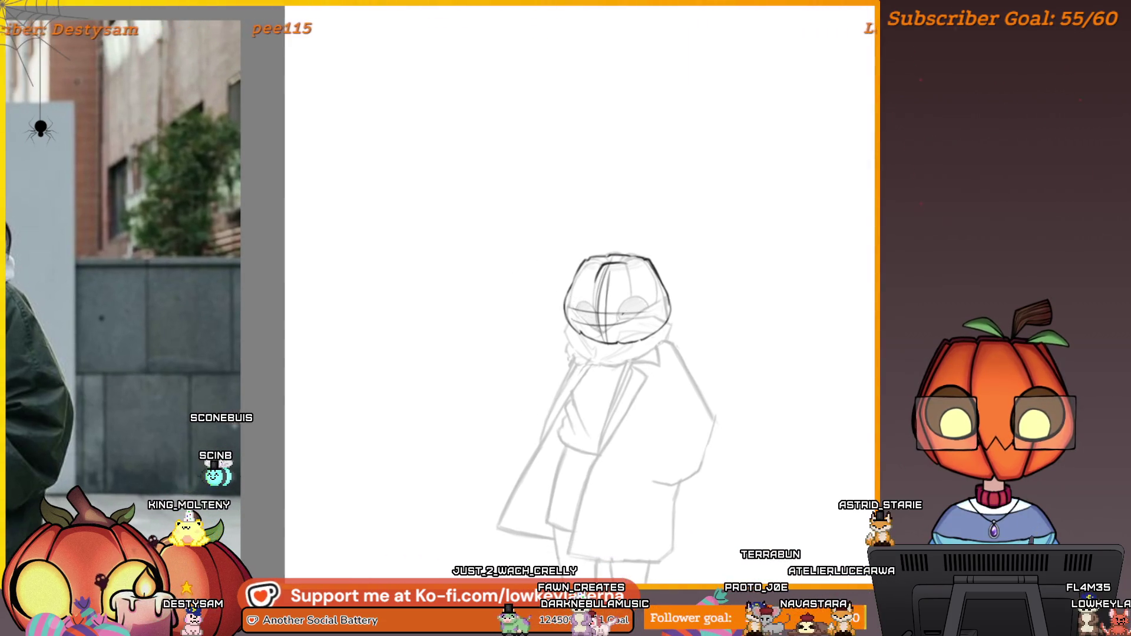
pyautogui.moveTo(602, 228); pyautogui.dragTo(598, 245)
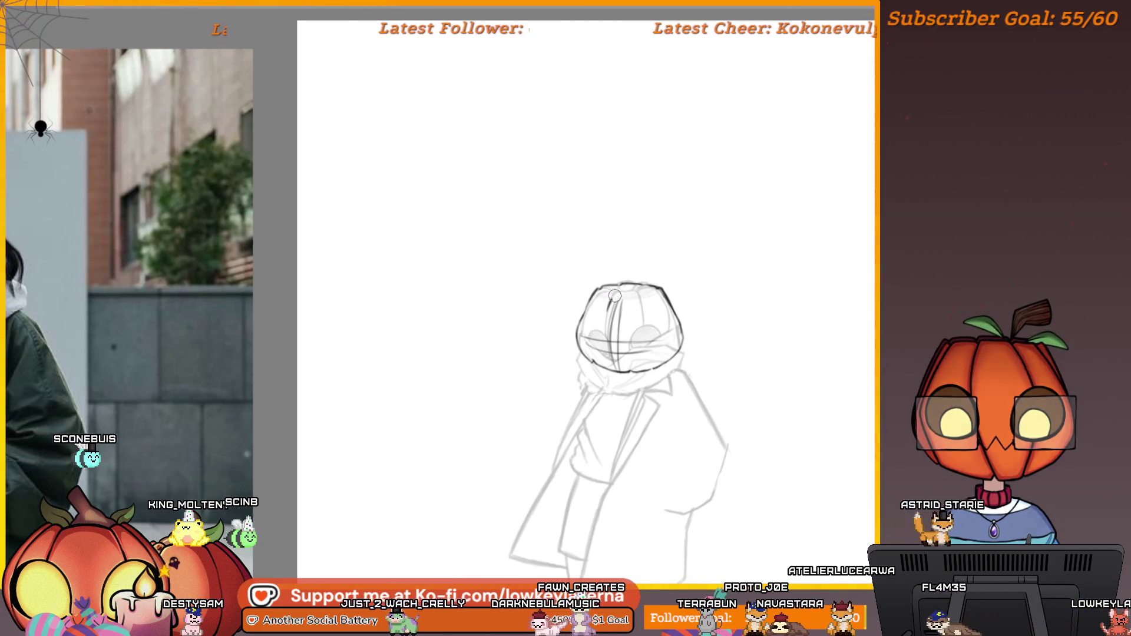
pyautogui.moveTo(625, 298); pyautogui.dragTo(614, 356)
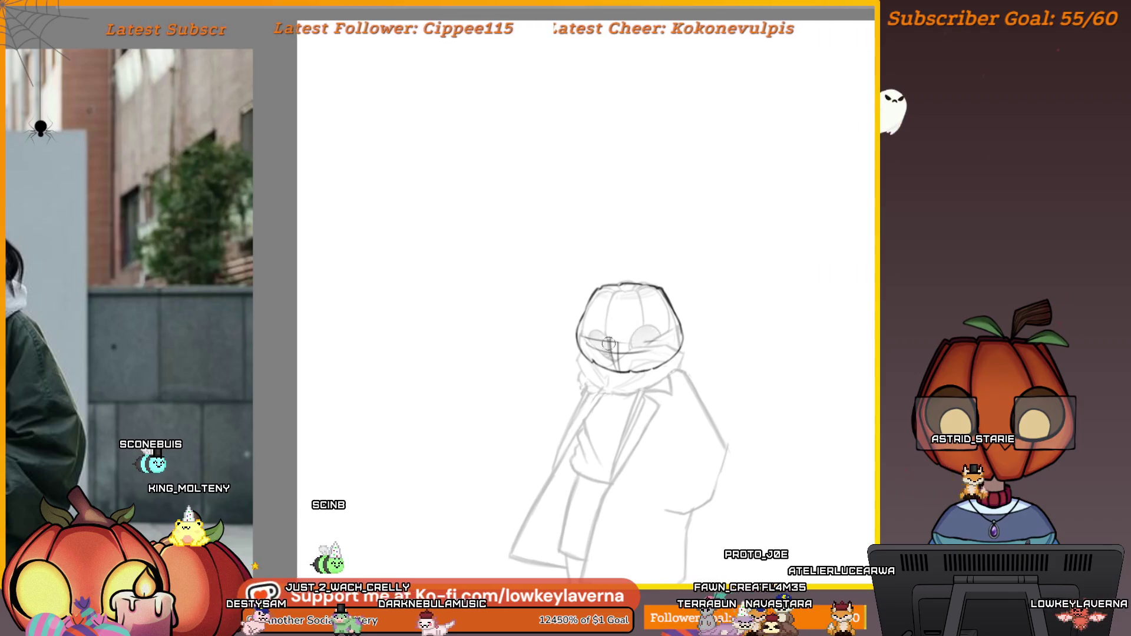
# - Move the head and scarf slightly lower on the figure
pyautogui.scroll(5, 613, 355)
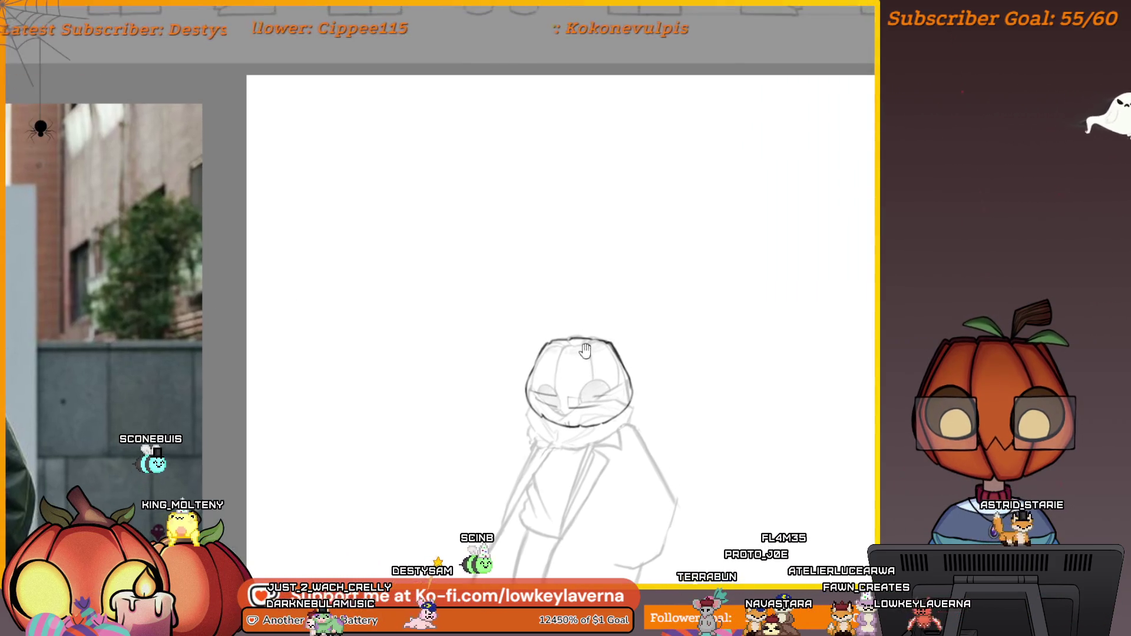
pyautogui.scroll(-5, 529, 480)
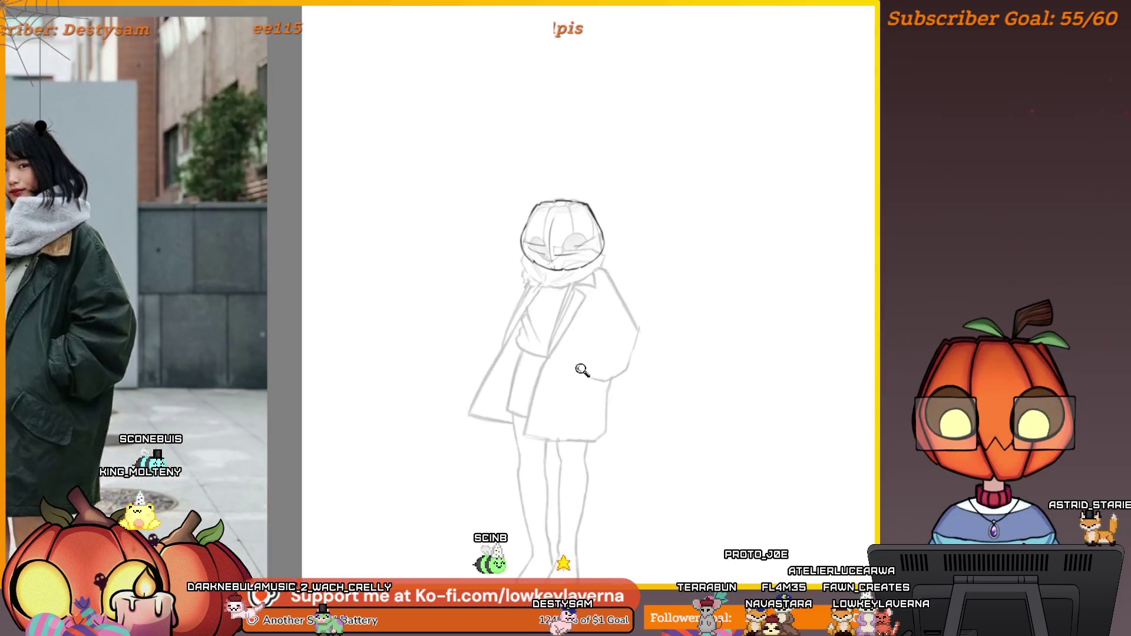
pyautogui.scroll(3, 566, 353)
pyautogui.moveTo(535, 289); pyautogui.dragTo(545, 338)
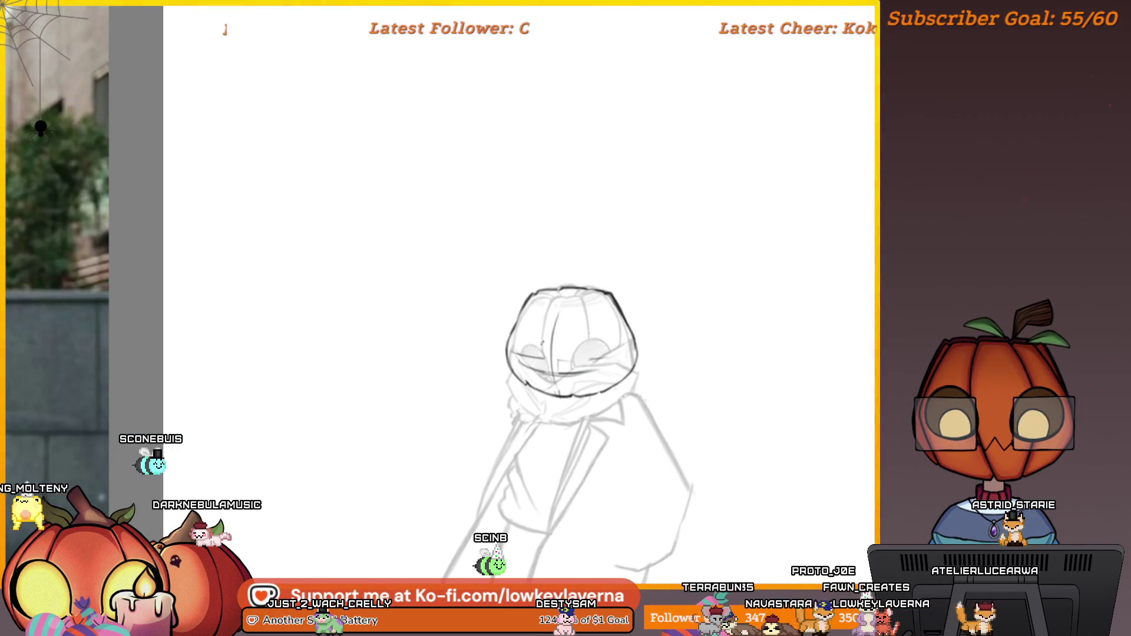
pyautogui.moveTo(576, 314); pyautogui.dragTo(724, 279)
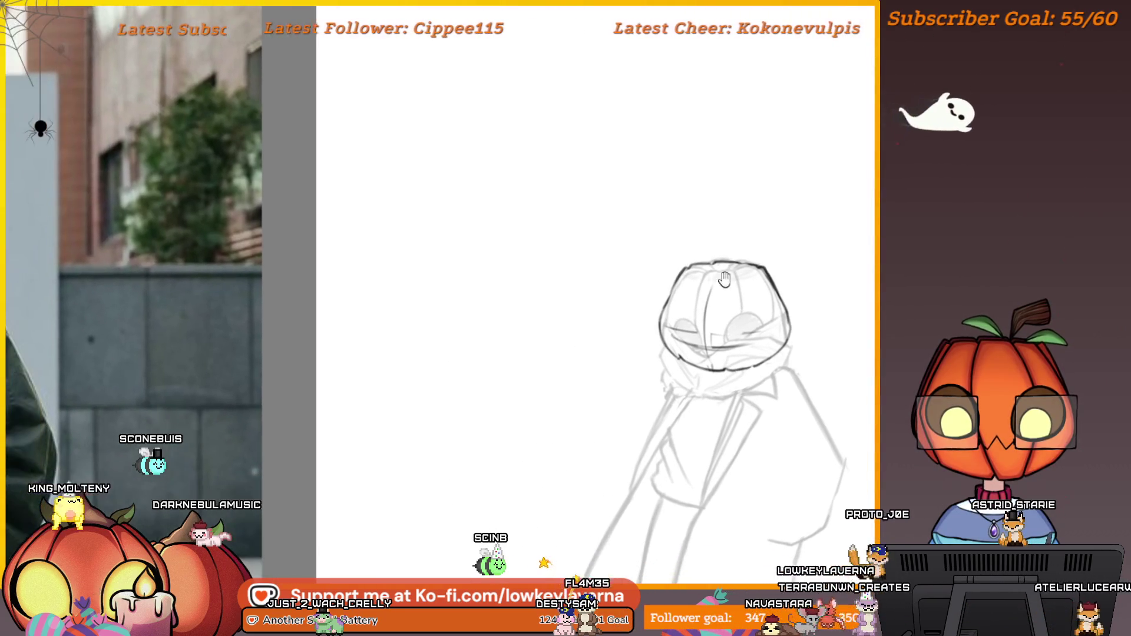
pyautogui.scroll(4, 730, 268)
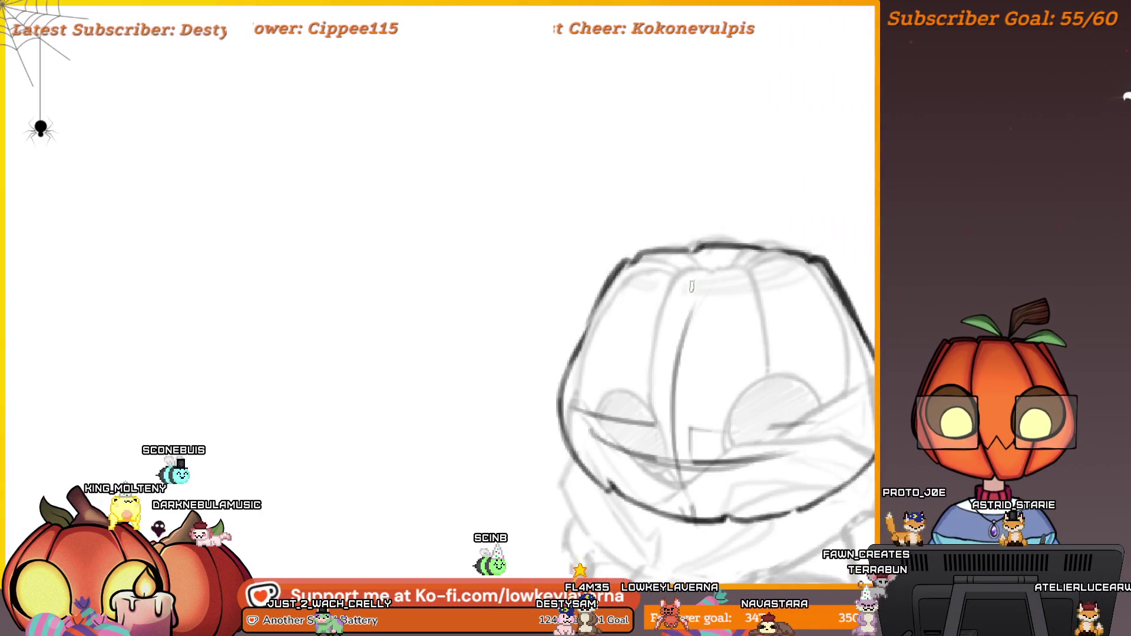
# - Mirror the view to check proportions, then add a stroke on the pumpkin's right side
pyautogui.press('m')
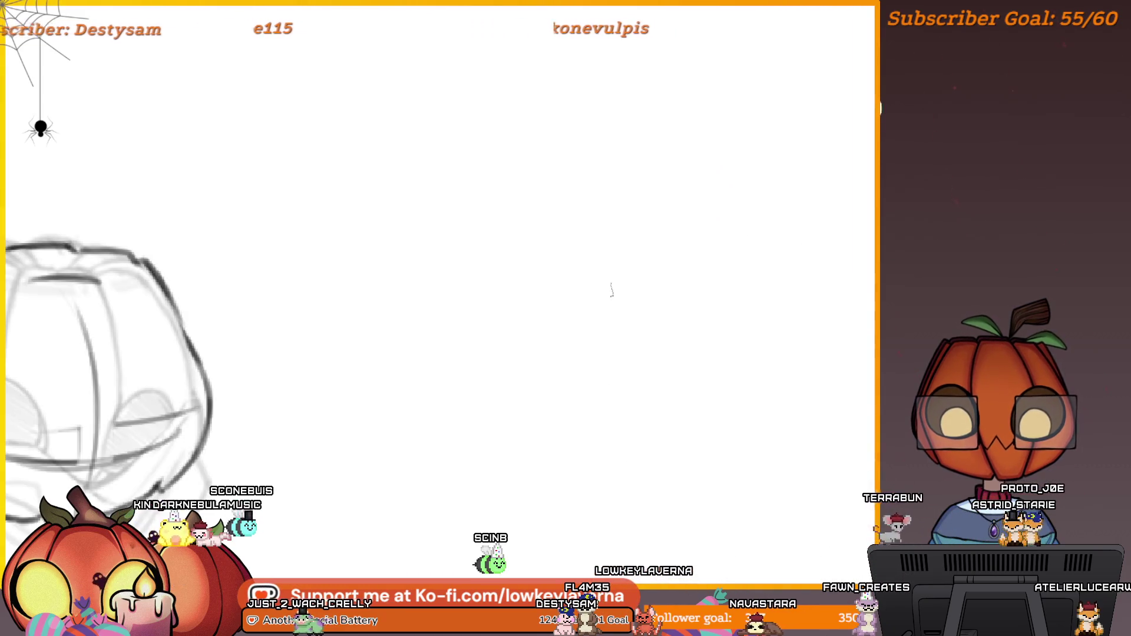
pyautogui.press('m')
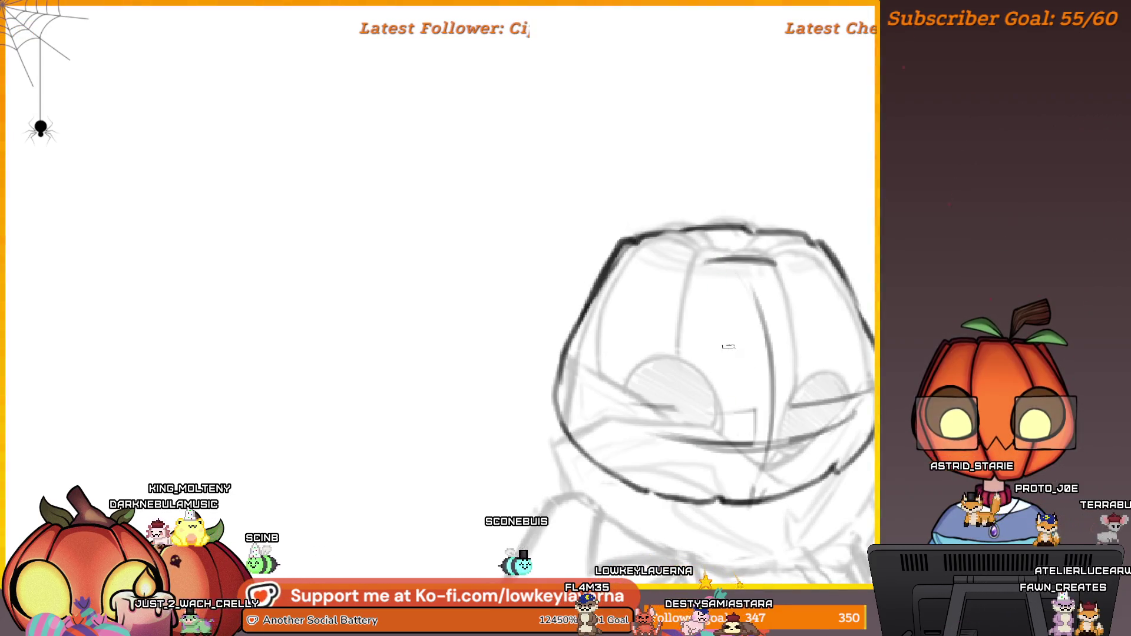
pyautogui.scroll(3, 824, 349)
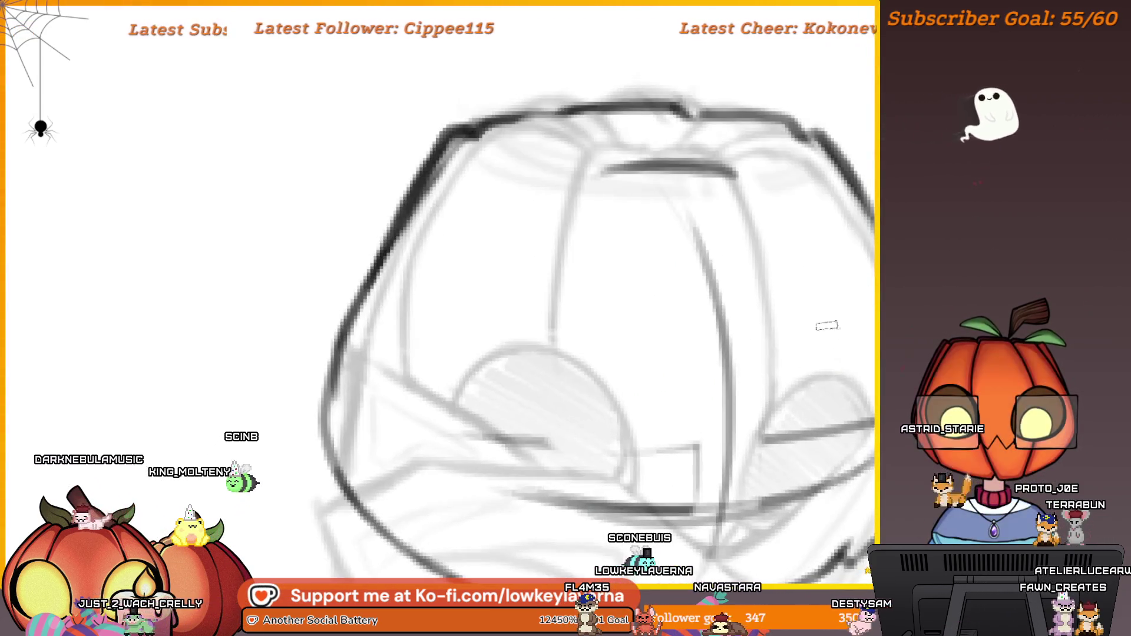
pyautogui.moveTo(831, 371); pyautogui.dragTo(788, 193)
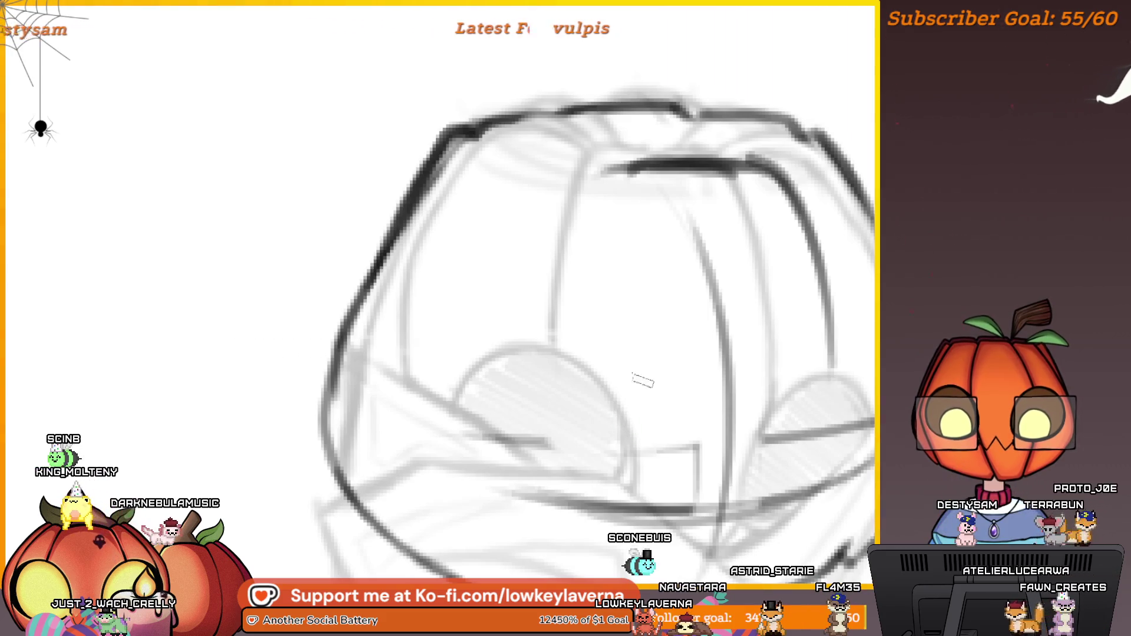
pyautogui.scroll(-5, 639, 321)
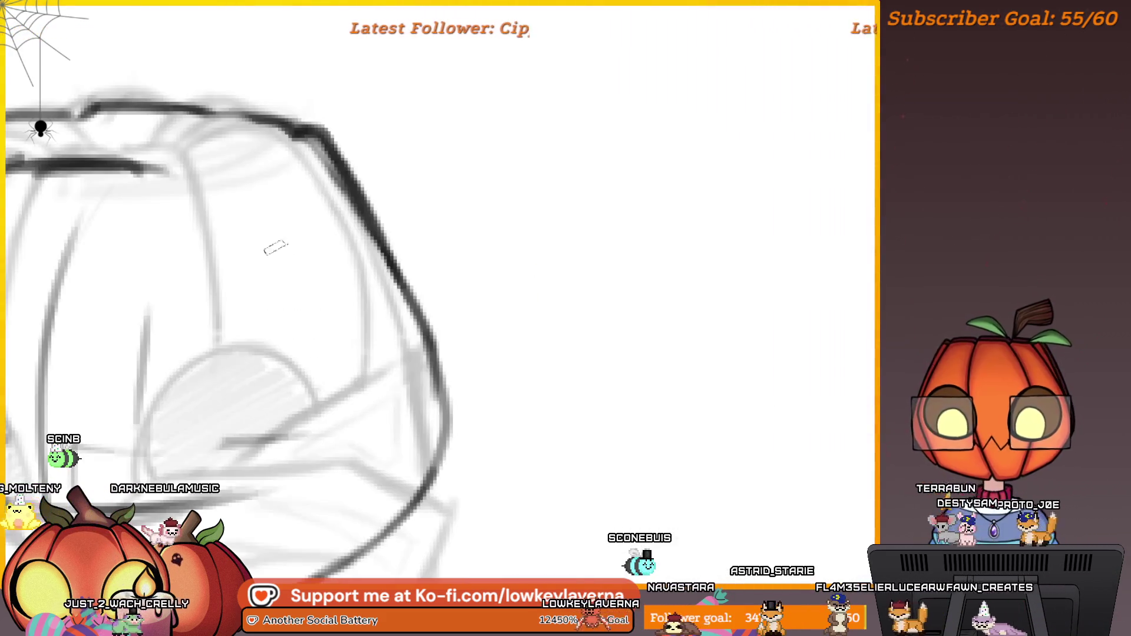
pyautogui.moveTo(217, 174)
pyautogui.mouseDown()
pyautogui.moveTo(396, 356)
pyautogui.moveTo(399, 376)
pyautogui.mouseUp()
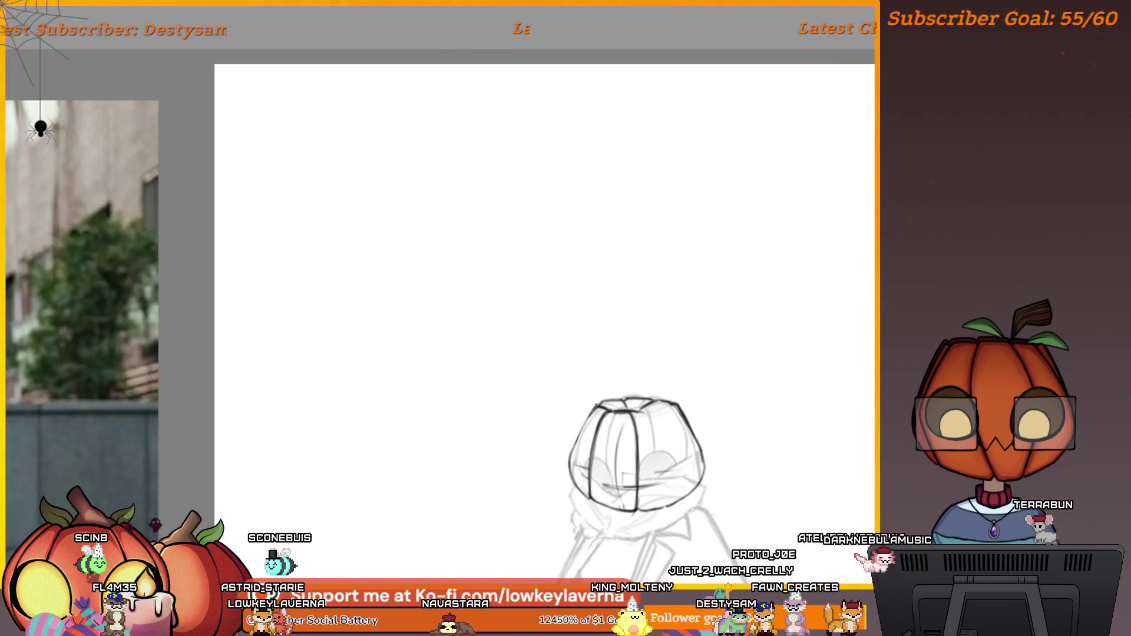
pyautogui.scroll(-3, 722, 340)
pyautogui.moveTo(771, 391); pyautogui.dragTo(611, 514)
pyautogui.moveTo(696, 445)
pyautogui.mouseDown()
pyautogui.moveTo(580, 535)
pyautogui.moveTo(711, 411)
pyautogui.moveTo(81, 436)
pyautogui.mouseUp()
pyautogui.moveTo(339, 475)
pyautogui.mouseDown()
pyautogui.moveTo(737, 500)
pyautogui.moveTo(793, 382)
pyautogui.mouseUp()
pyautogui.scroll(3, 725, 380)
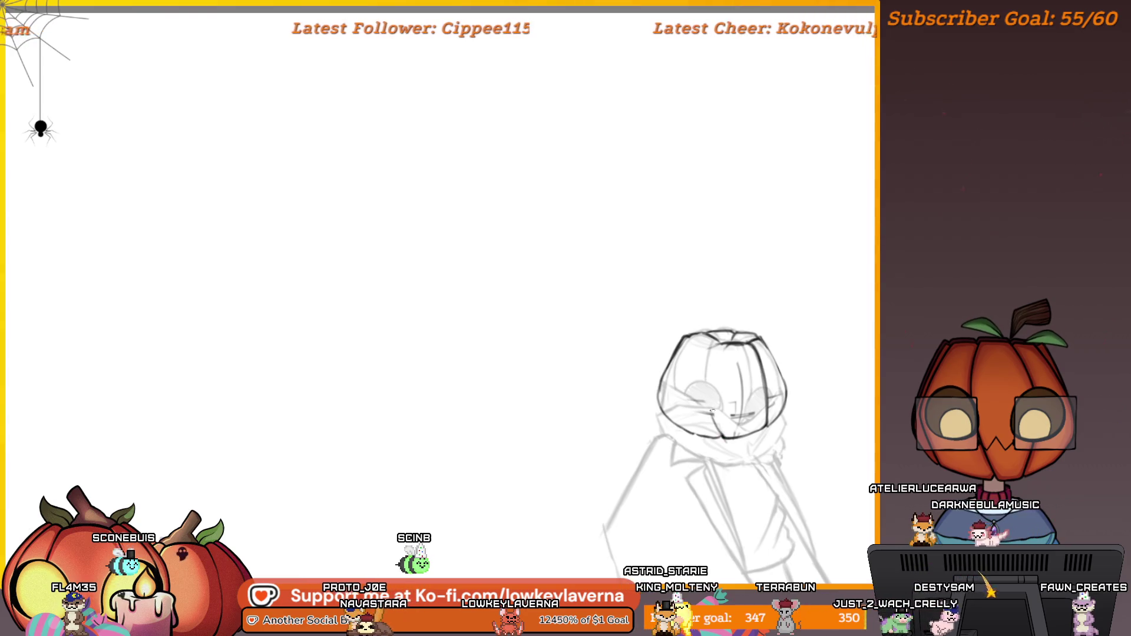
pyautogui.scroll(1, 725, 371)
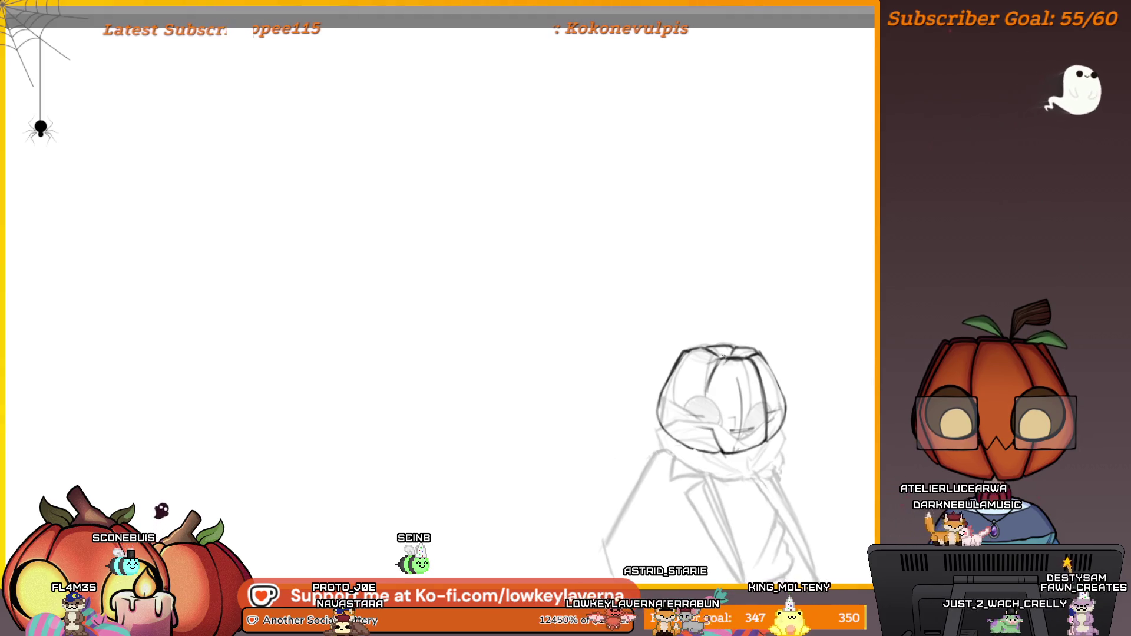
pyautogui.scroll(-5, 723, 382)
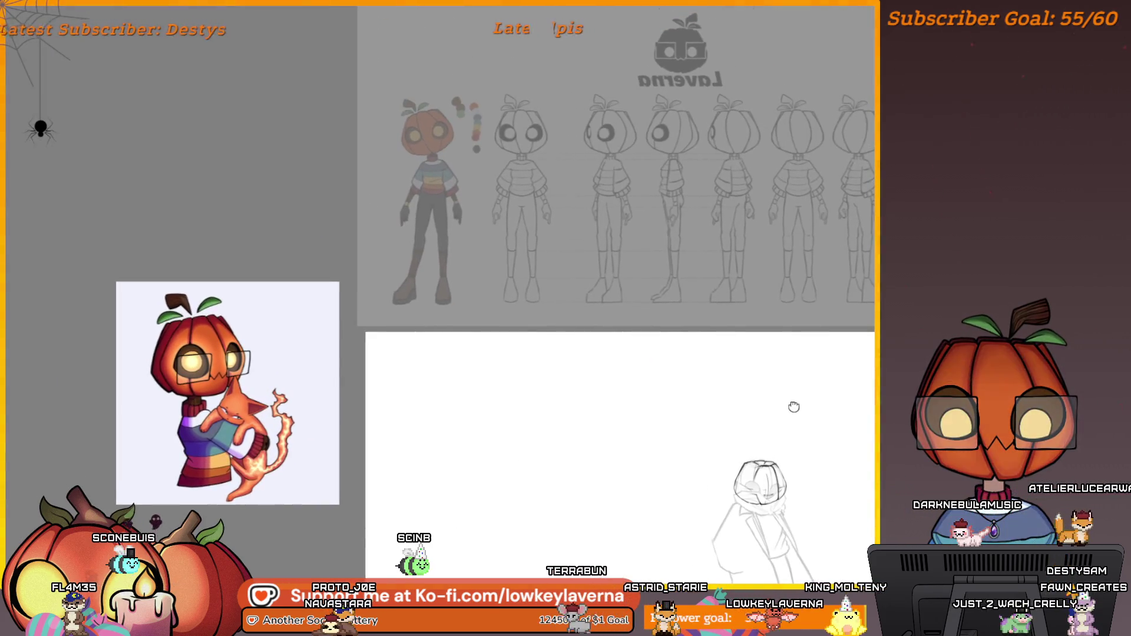
pyautogui.moveTo(790, 400); pyautogui.dragTo(773, 349)
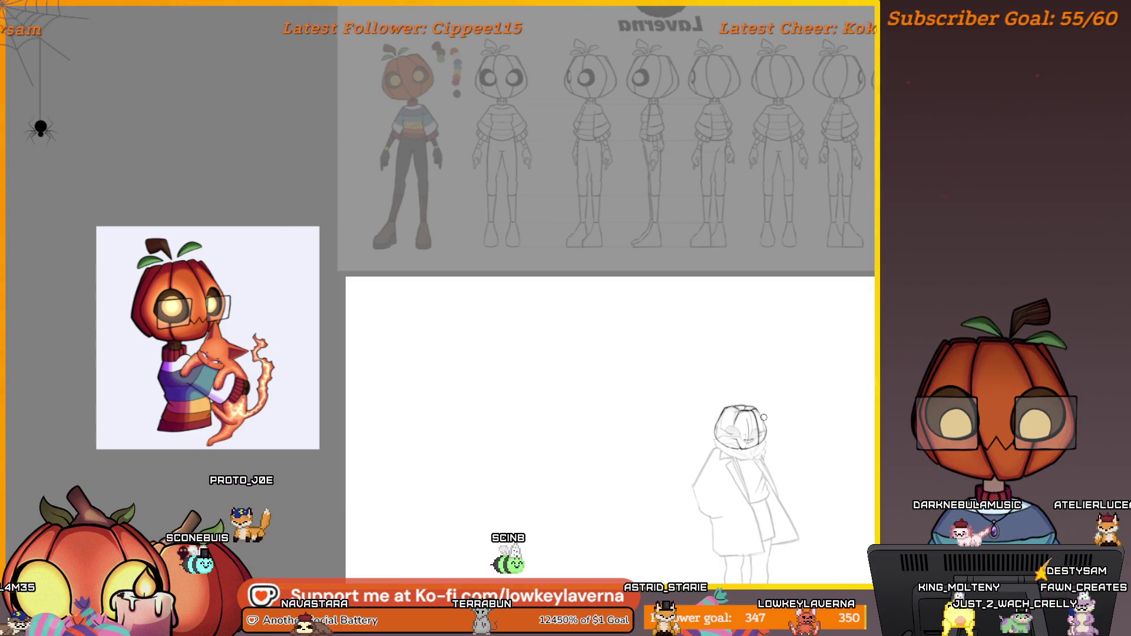
pyautogui.scroll(3, 758, 441)
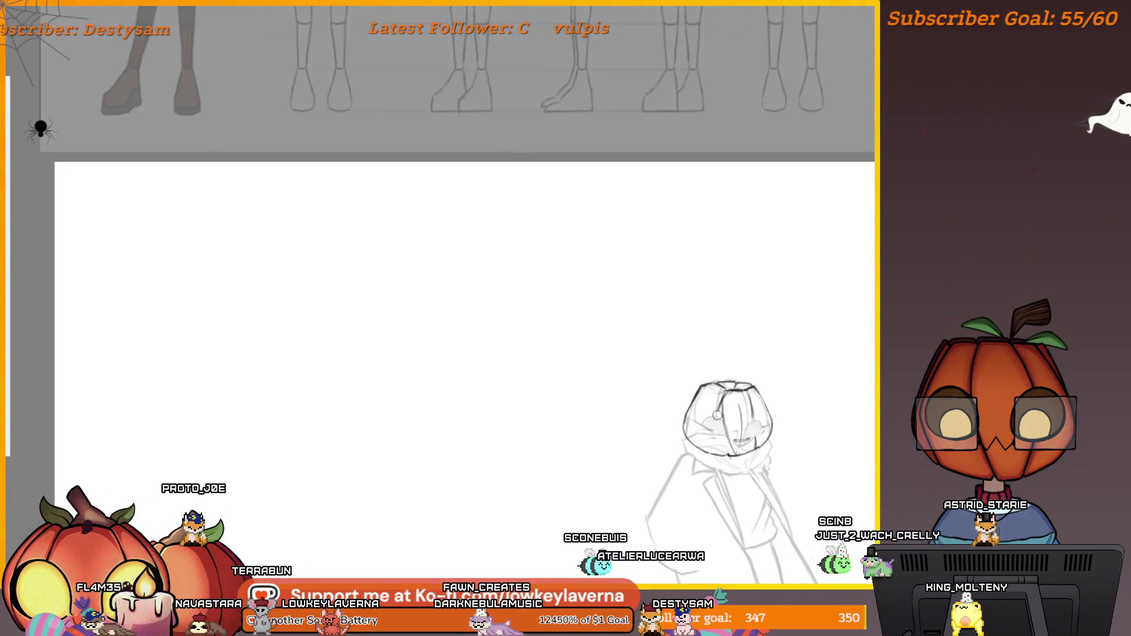
# - Zoom in on the sketched pumpkin head and frame it closely
pyautogui.click(733, 443)
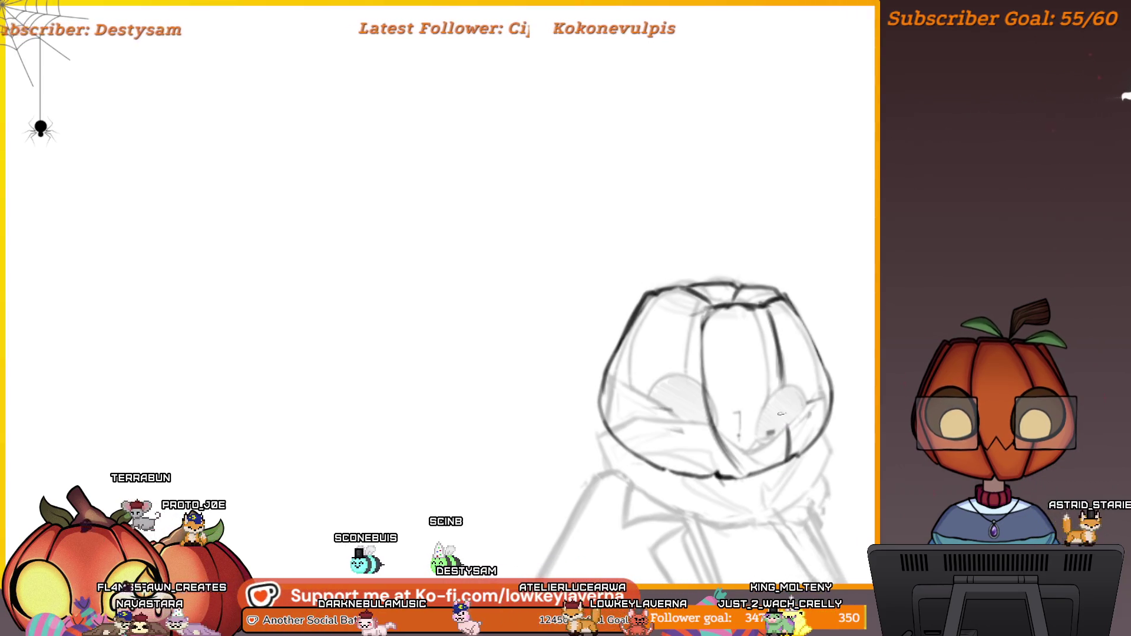
pyautogui.scroll(-5, 778, 389)
pyautogui.scroll(4, 798, 272)
pyautogui.moveTo(799, 271); pyautogui.dragTo(811, 286)
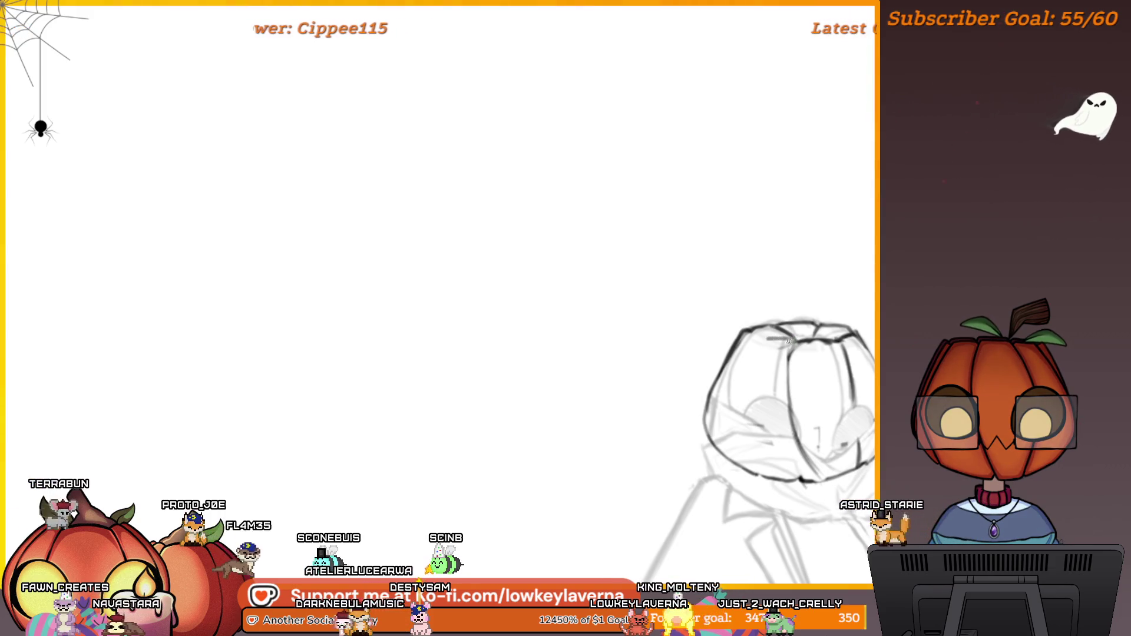
pyautogui.moveTo(728, 399); pyautogui.dragTo(672, 410)
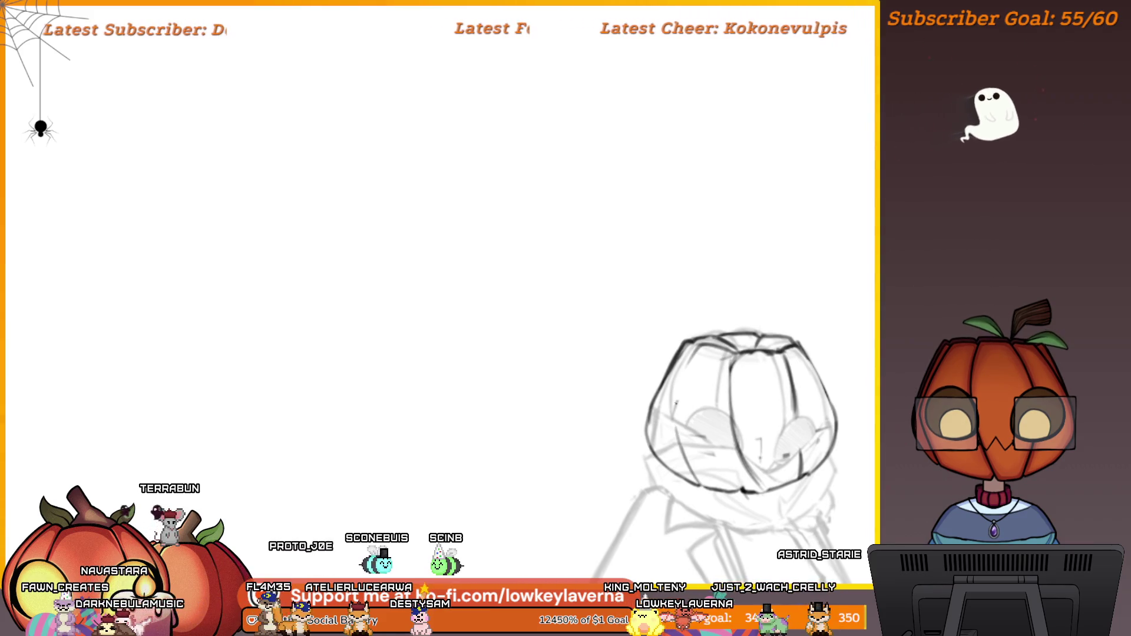
pyautogui.scroll(-3, 723, 353)
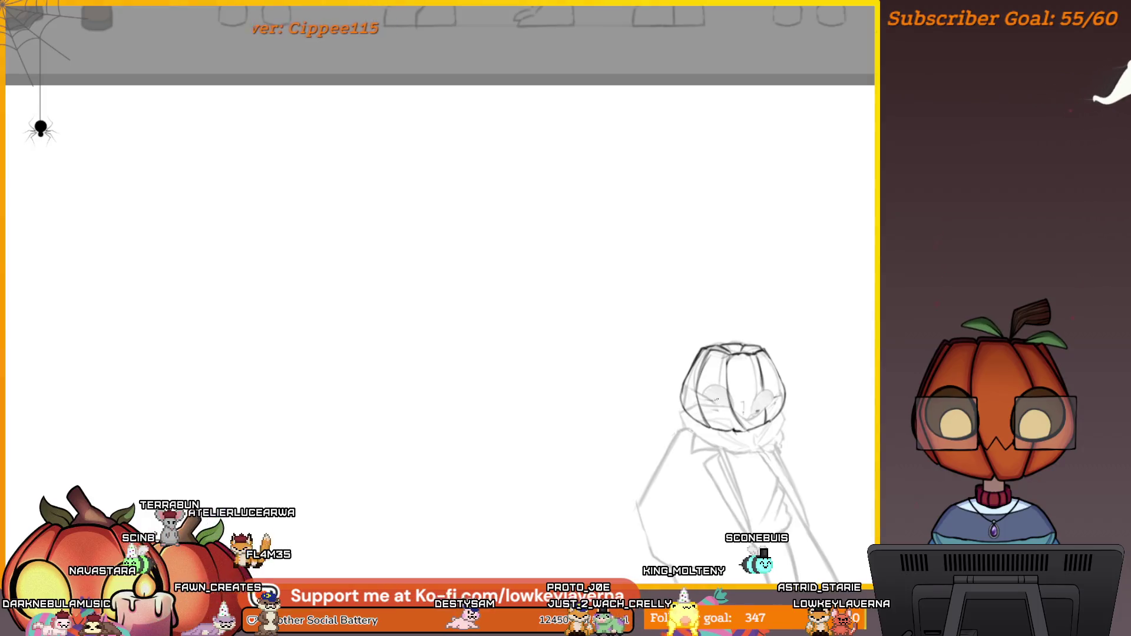
pyautogui.moveTo(716, 384); pyautogui.dragTo(726, 395)
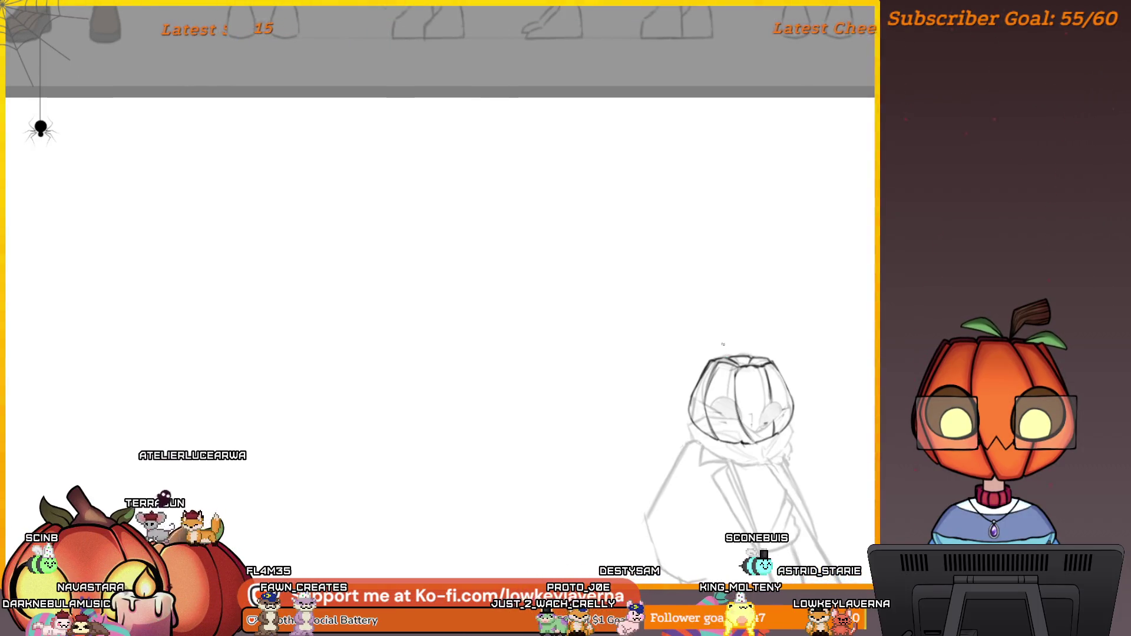
pyautogui.scroll(2, 723, 344)
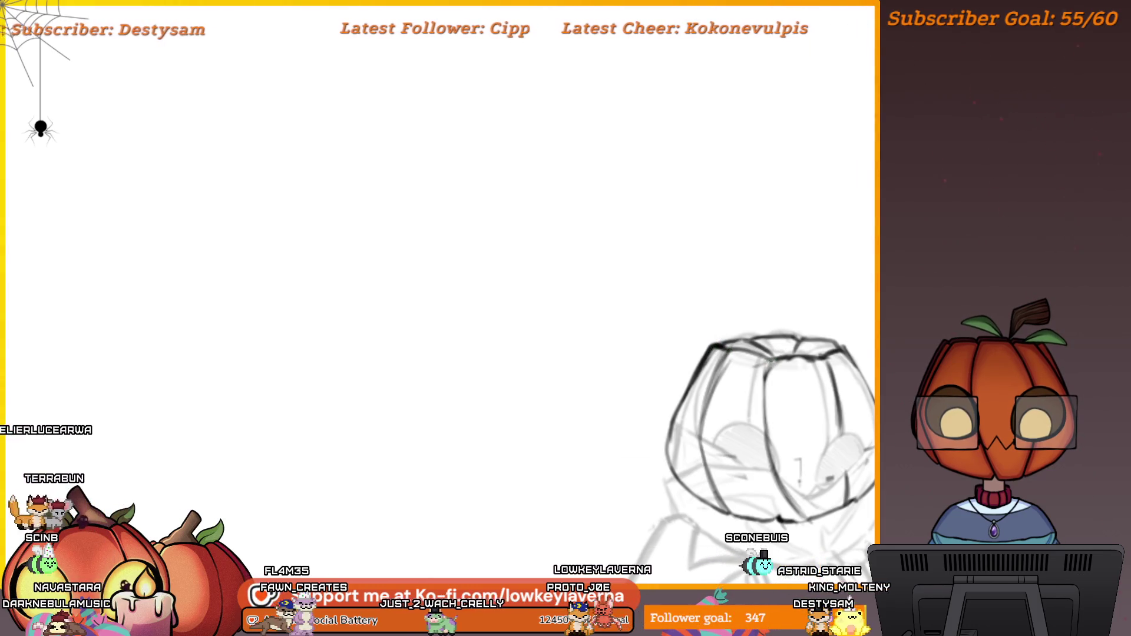
pyautogui.scroll(-5, 728, 351)
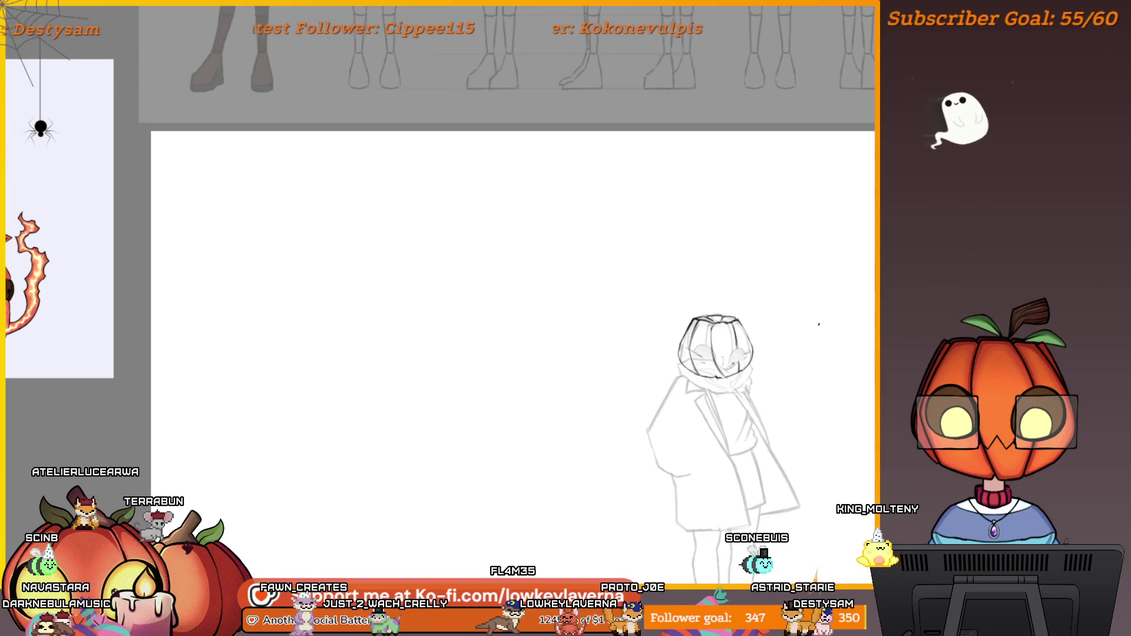
# - Bring the reference photo into view beside the figure
pyautogui.moveTo(812, 337)
pyautogui.mouseDown()
pyautogui.moveTo(147, 347)
pyautogui.moveTo(437, 425)
pyautogui.moveTo(581, 391)
pyautogui.moveTo(590, 430)
pyautogui.moveTo(694, 378)
pyautogui.mouseUp()
pyautogui.scroll(5, 701, 353)
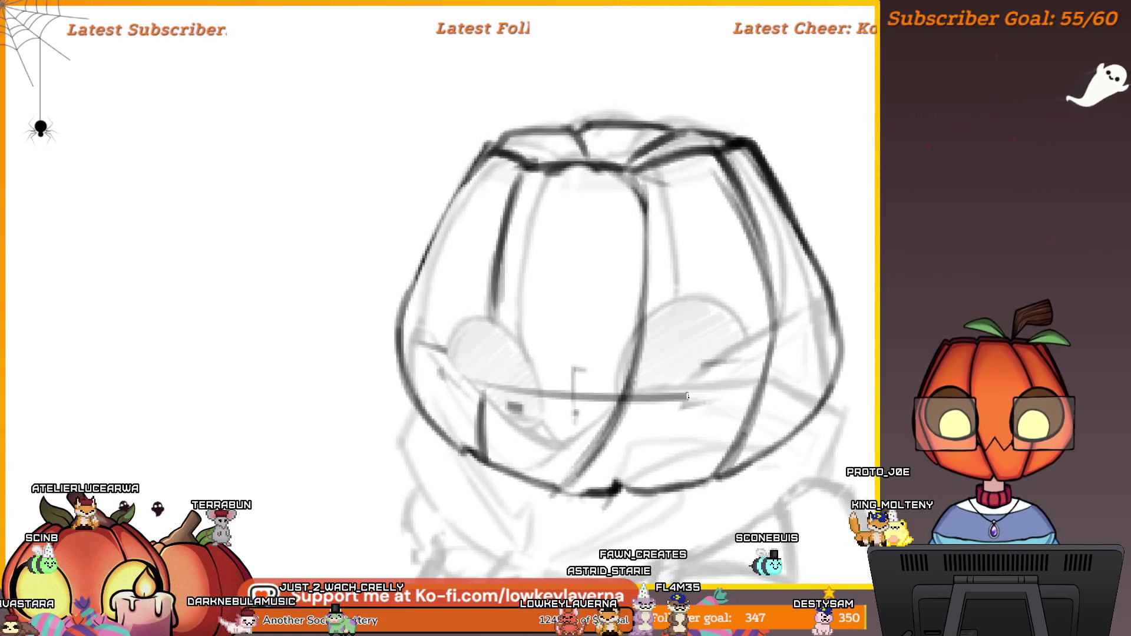
pyautogui.scroll(-3, 686, 396)
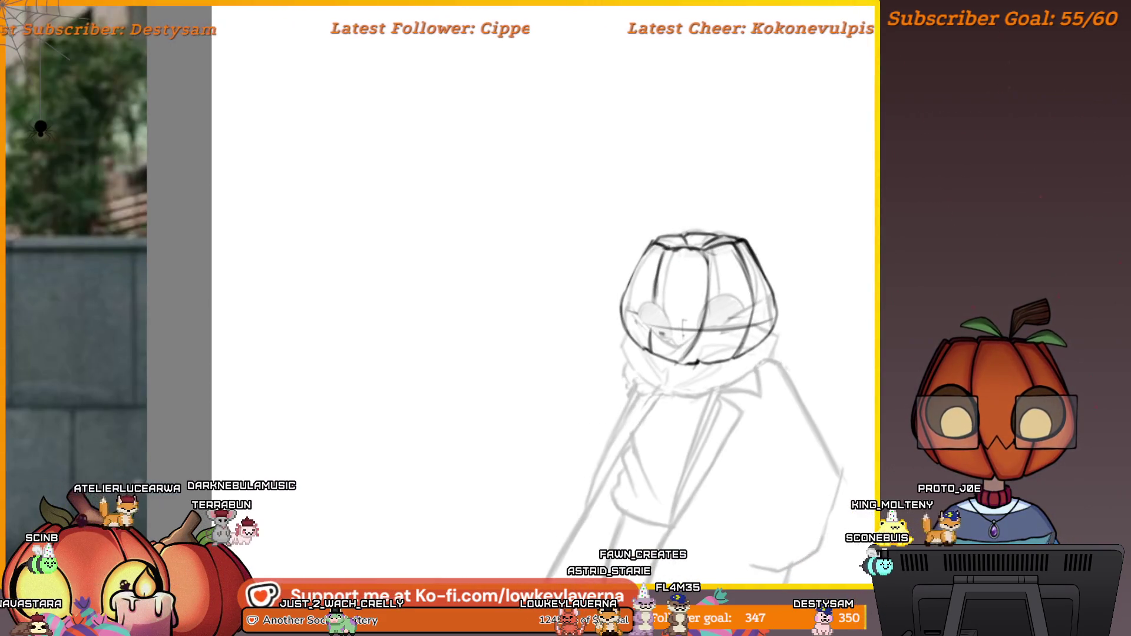
pyautogui.scroll(-3, 739, 240)
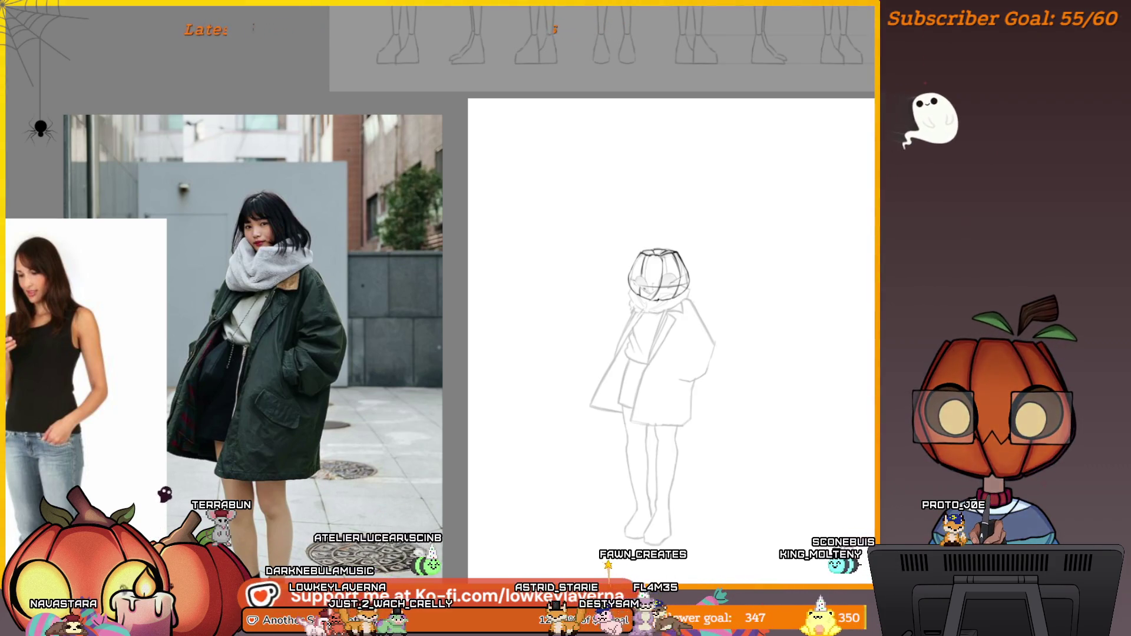
pyautogui.scroll(3, 670, 257)
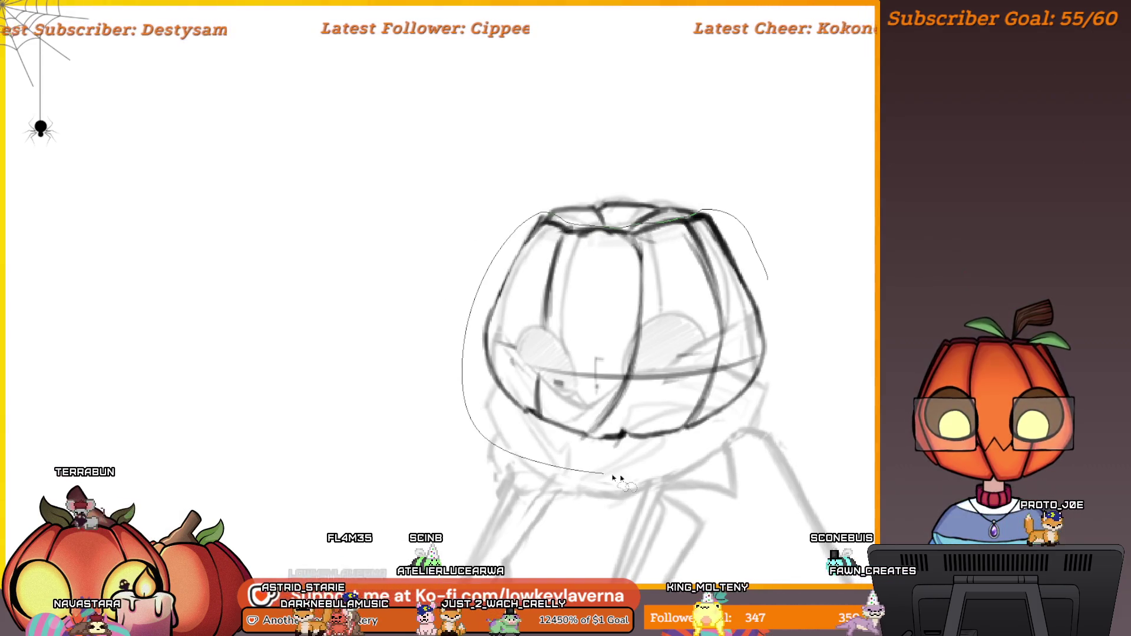
# - Transform the outlined pumpkin head, nudging it up and left, and apply the move
pyautogui.hotkey('ctrl', 't')
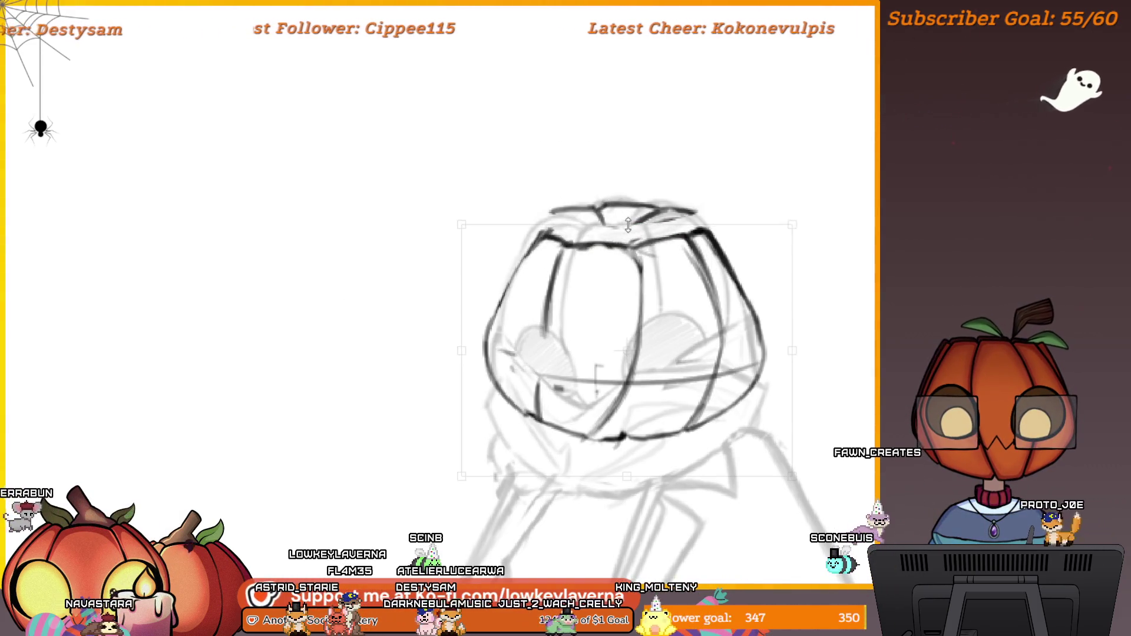
pyautogui.scroll(-1, 695, 306)
pyautogui.moveTo(695, 305); pyautogui.dragTo(695, 301)
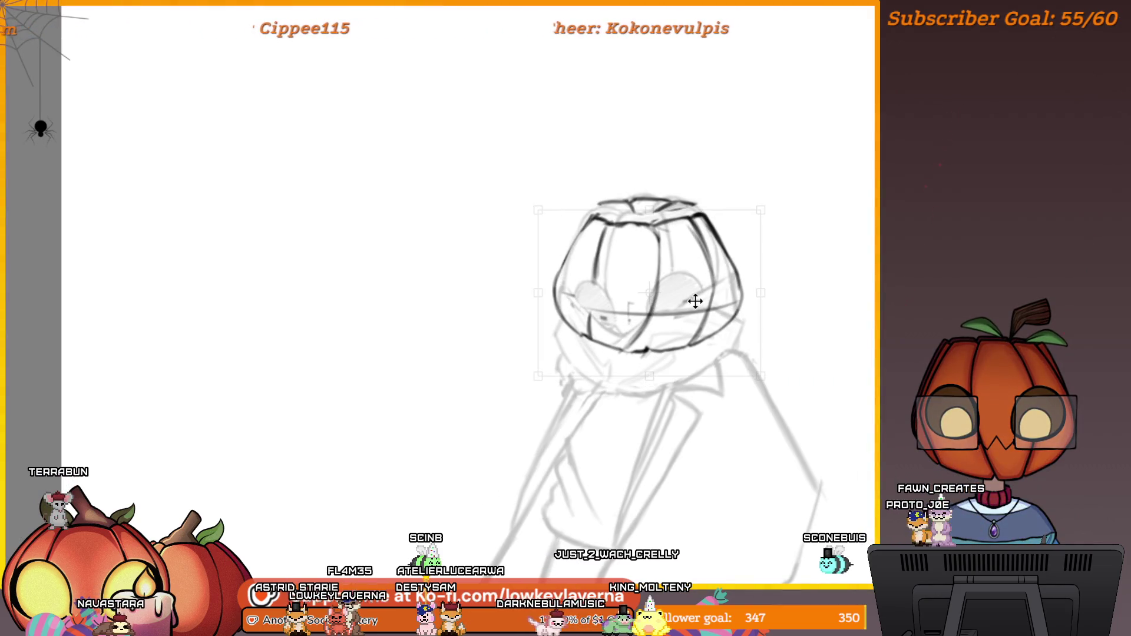
pyautogui.scroll(-2, 766, 238)
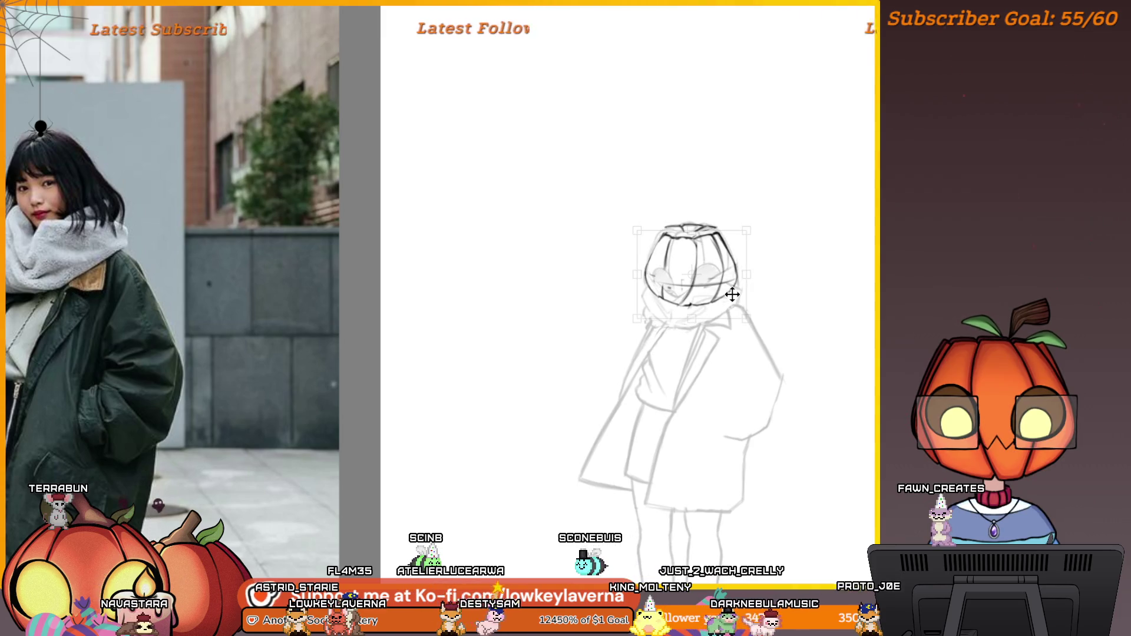
pyautogui.moveTo(784, 252); pyautogui.dragTo(772, 262)
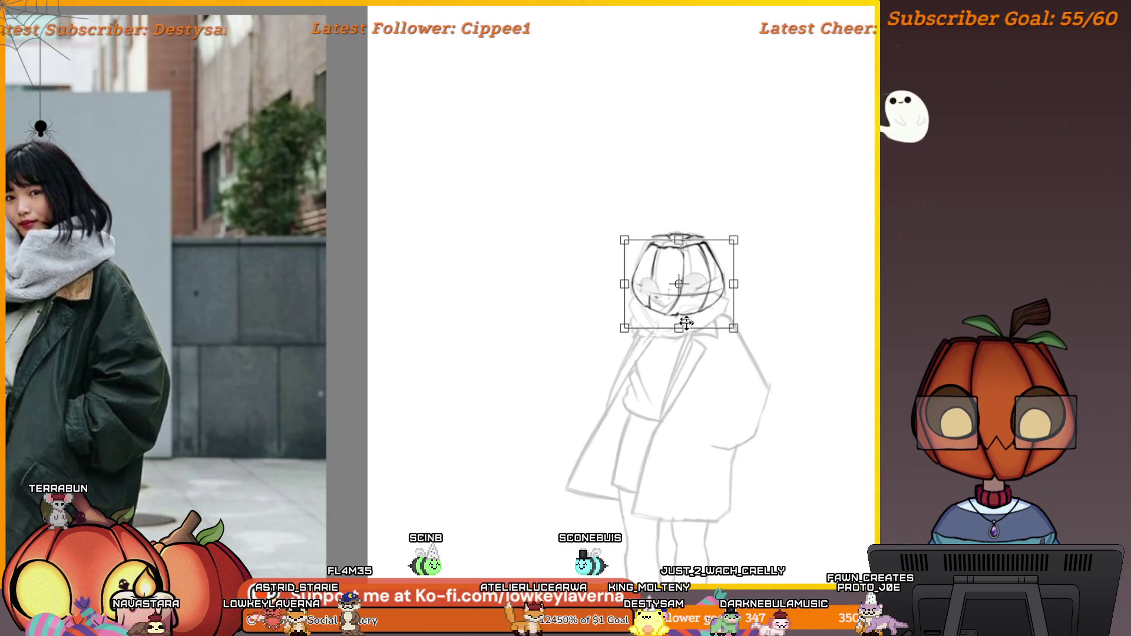
pyautogui.moveTo(686, 323); pyautogui.dragTo(686, 315)
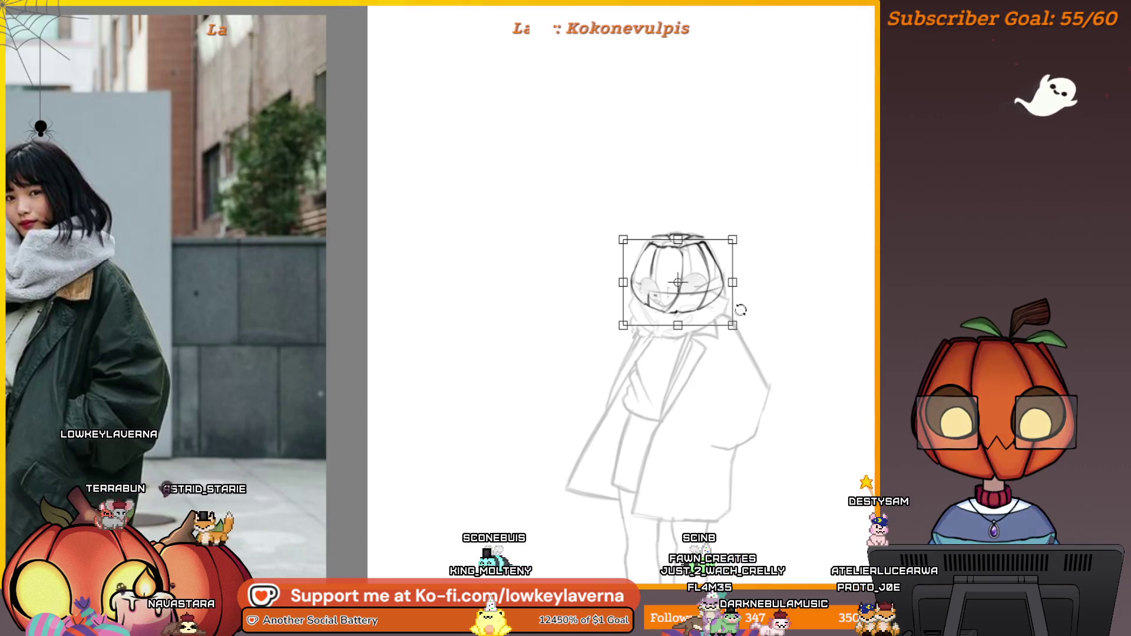
pyautogui.press('Return')
pyautogui.scroll(-4, 762, 200)
pyautogui.moveTo(733, 267)
pyautogui.mouseDown()
pyautogui.moveTo(457, 384)
pyautogui.moveTo(648, 327)
pyautogui.mouseUp()
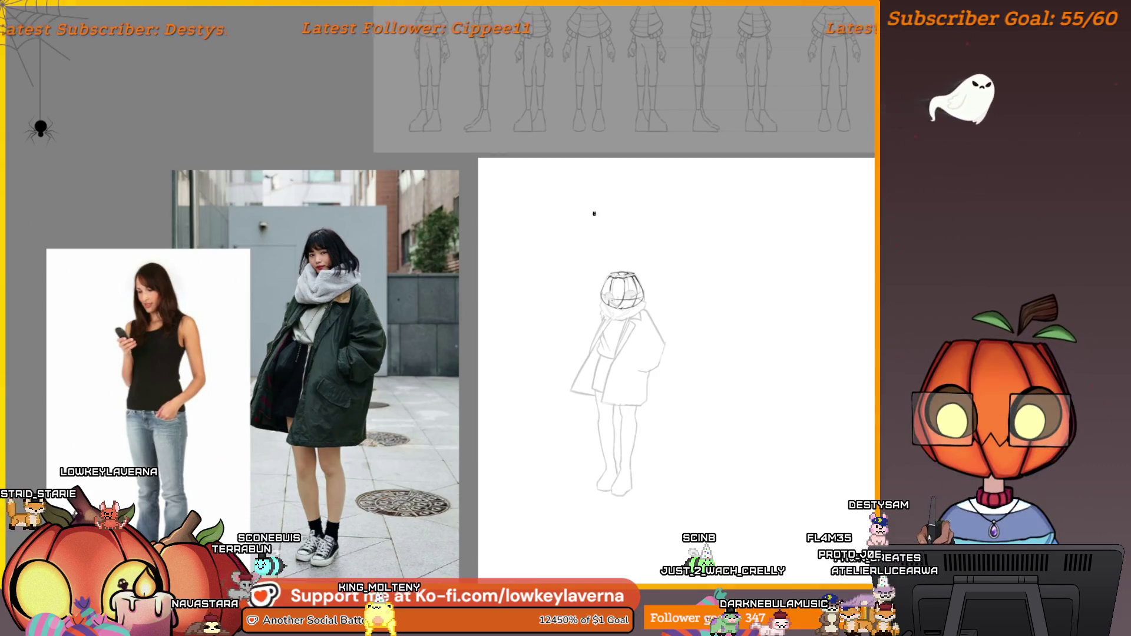
# - Zoom in on the sketched figure
pyautogui.scroll(3, 638, 257)
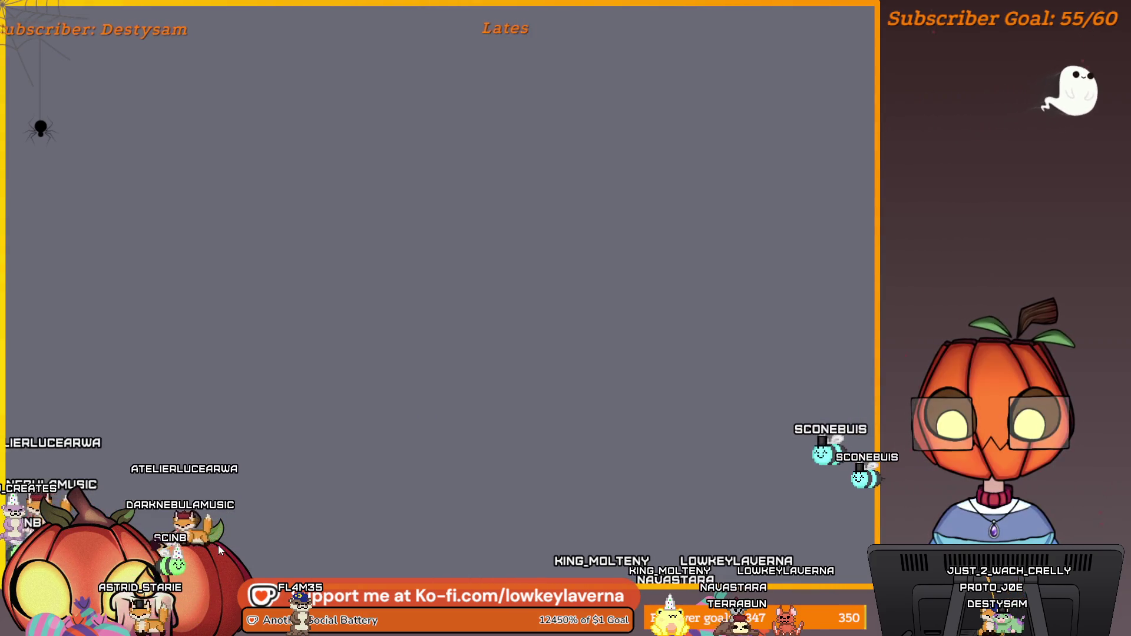
# - Place a viewer's avatar on top of the pumpkin mascot
pyautogui.moveTo(994, 579)
pyautogui.mouseDown()
pyautogui.moveTo(1012, 552)
pyautogui.moveTo(907, 298)
pyautogui.moveTo(1017, 233)
pyautogui.moveTo(1033, 264)
pyautogui.mouseUp()
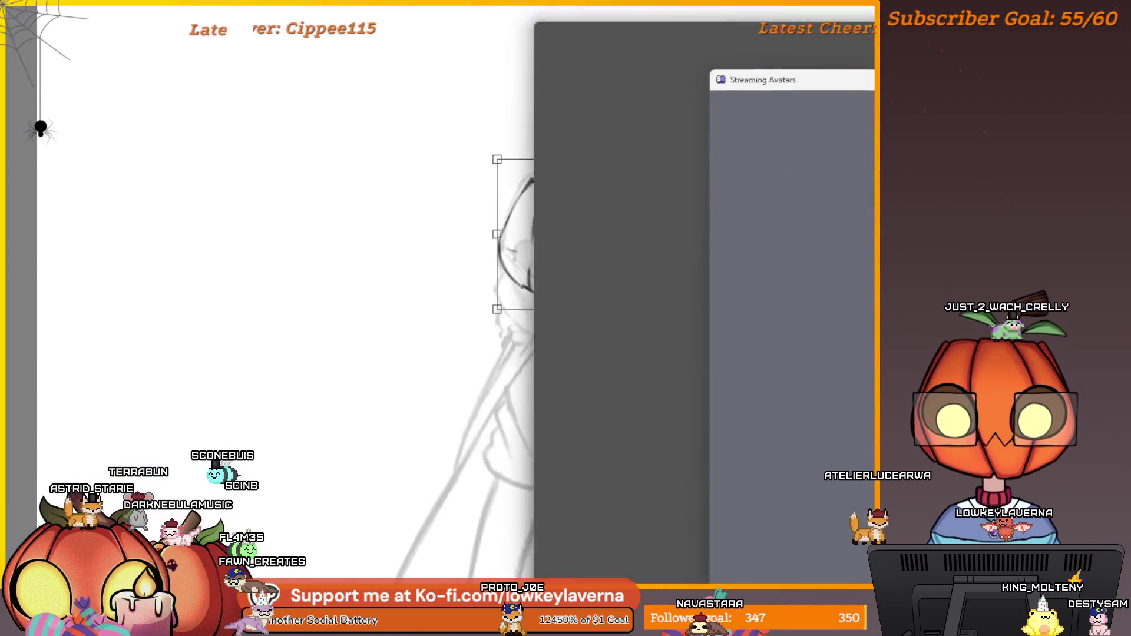
# - Leave the avatar windows and return to the Krita drawing
pyautogui.hotkey('alt', 'Tab')
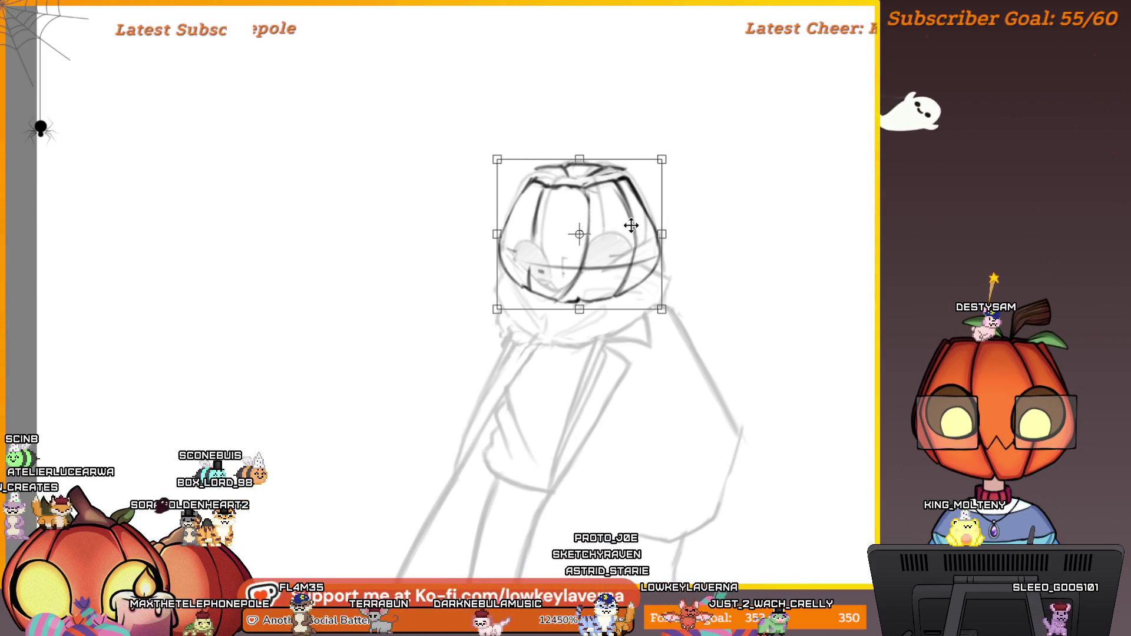
# - Apply the reshaped pumpkin head transform and pan the sketch further right
pyautogui.press('Return')
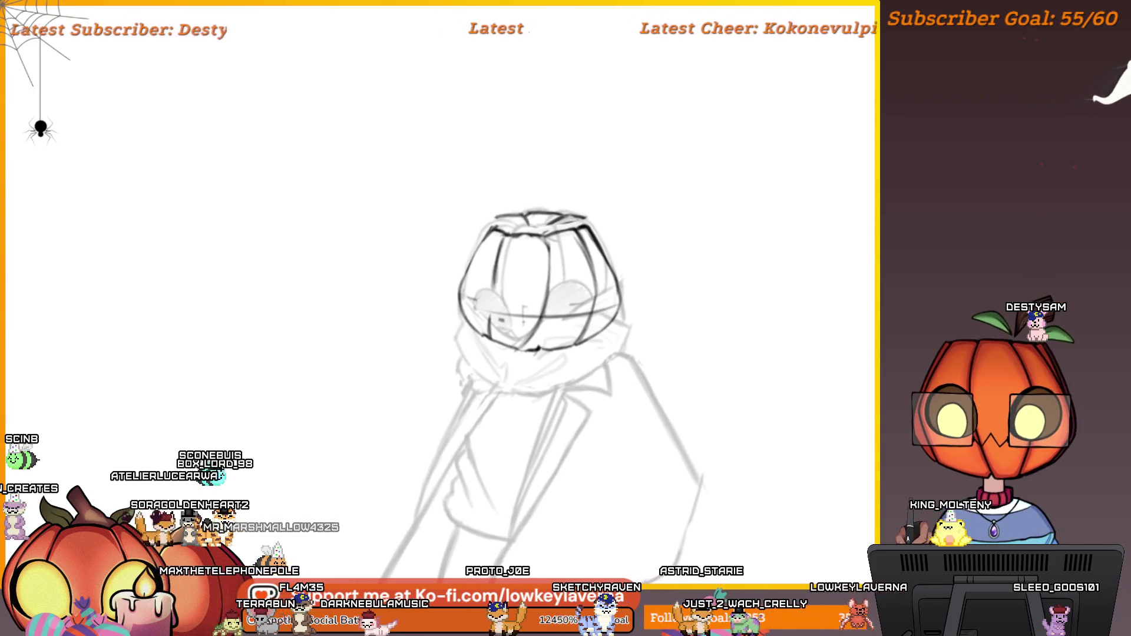
pyautogui.moveTo(586, 166)
pyautogui.mouseDown()
pyautogui.moveTo(671, 209)
pyautogui.moveTo(672, 250)
pyautogui.mouseUp()
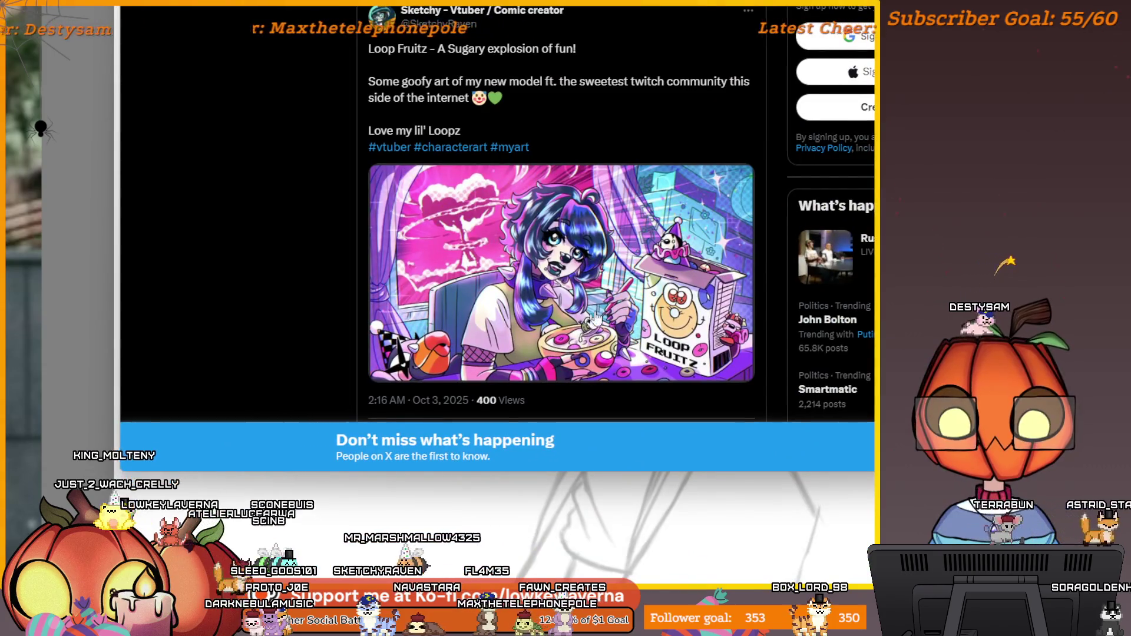
# - Enlarge the Loop Fruitz post's artwork for a closer look
pyautogui.click(607, 272)
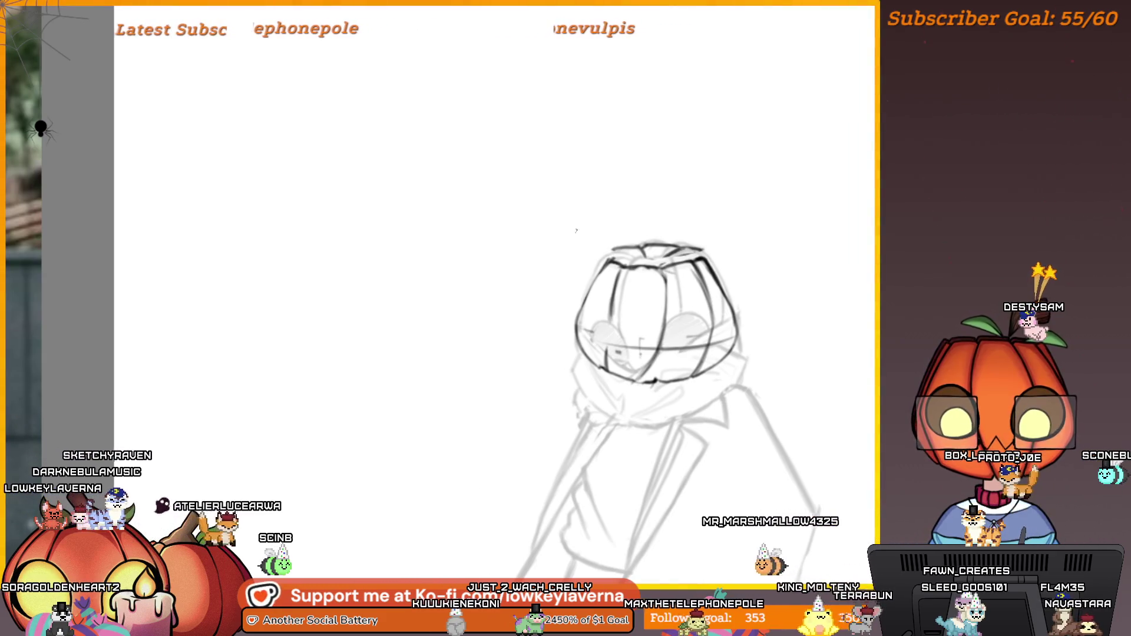
# - Frame the whole pumpkin head at lower right of the view and enlarge the brush with ]
pyautogui.click(641, 273)
pyautogui.click(580, 286)
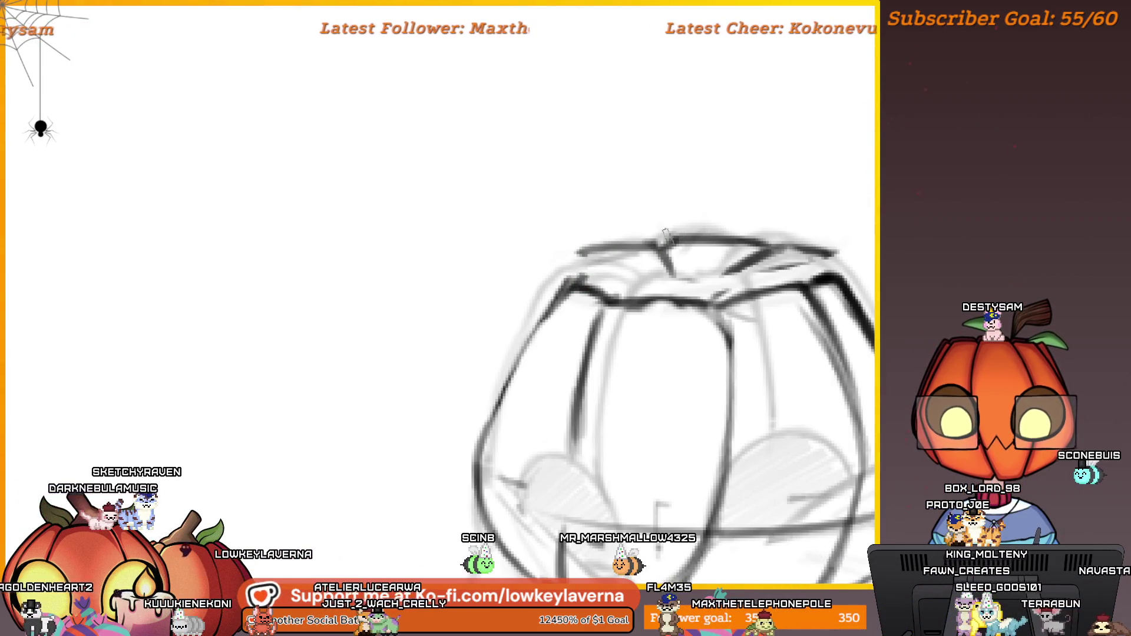
pyautogui.keyDown('alt'); pyautogui.click(623, 263); pyautogui.keyUp('alt')
pyautogui.keyDown('alt'); pyautogui.click(661, 237); pyautogui.keyUp('alt')
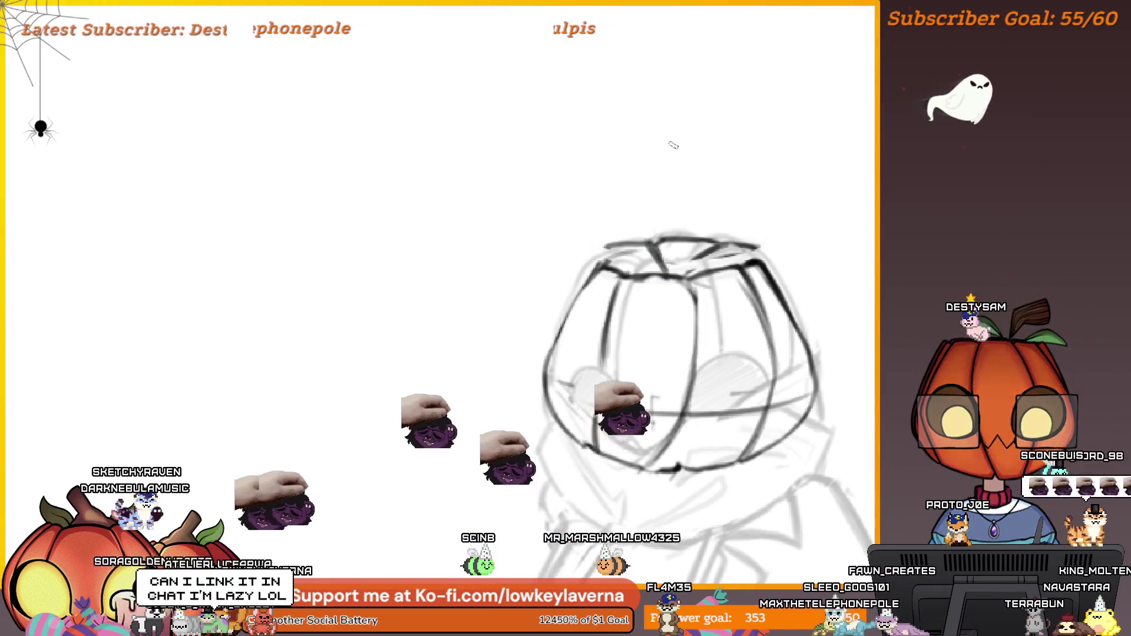
pyautogui.moveTo(768, 260); pyautogui.dragTo(815, 295)
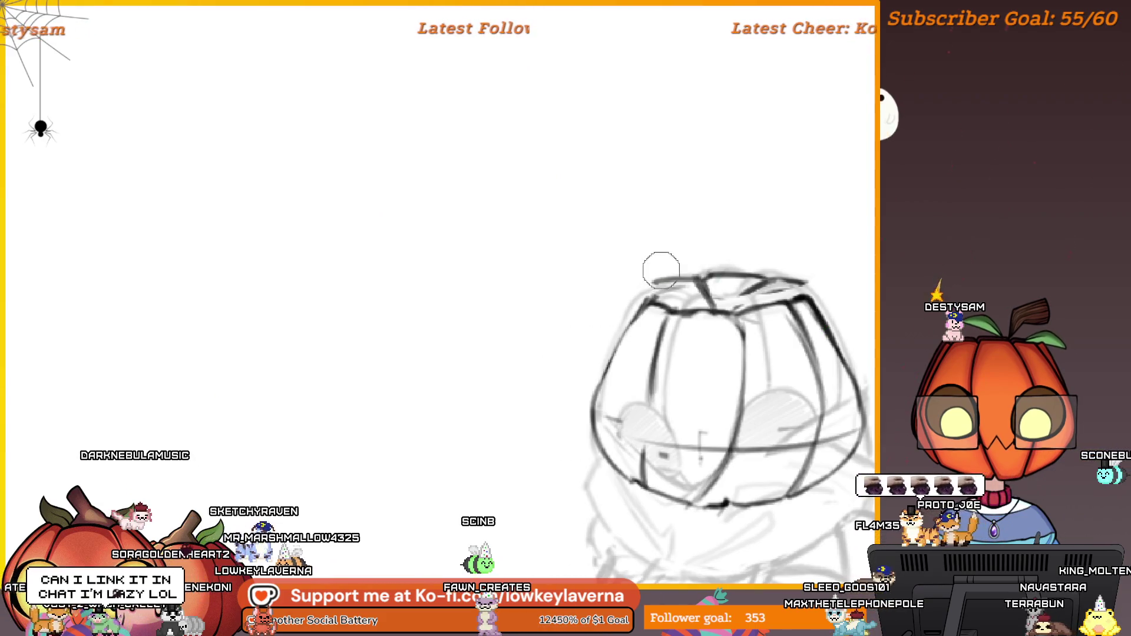
pyautogui.press(']')
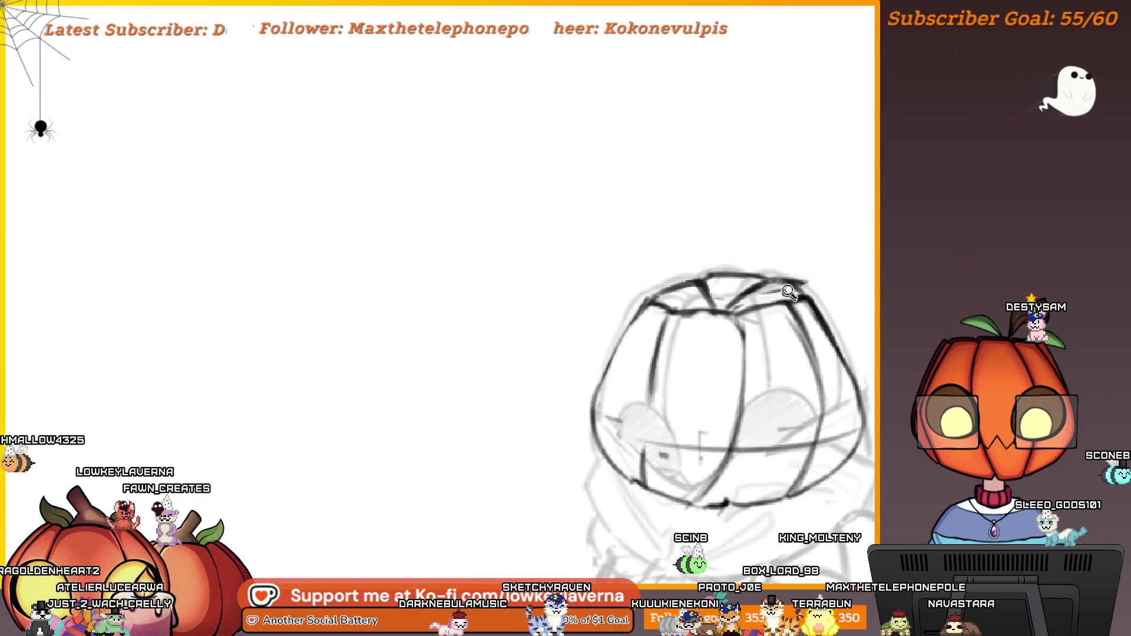
# - Scroll and pan the view across the pumpkin head sketch to position it for inking
pyautogui.scroll(3, 792, 282)
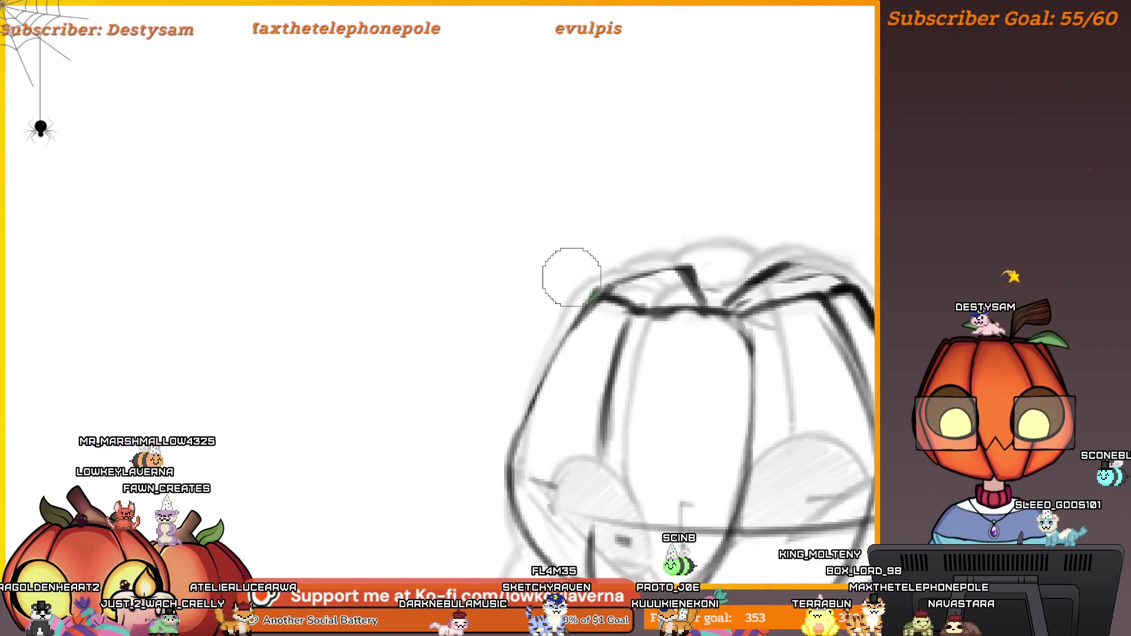
pyautogui.scroll(-3, 802, 291)
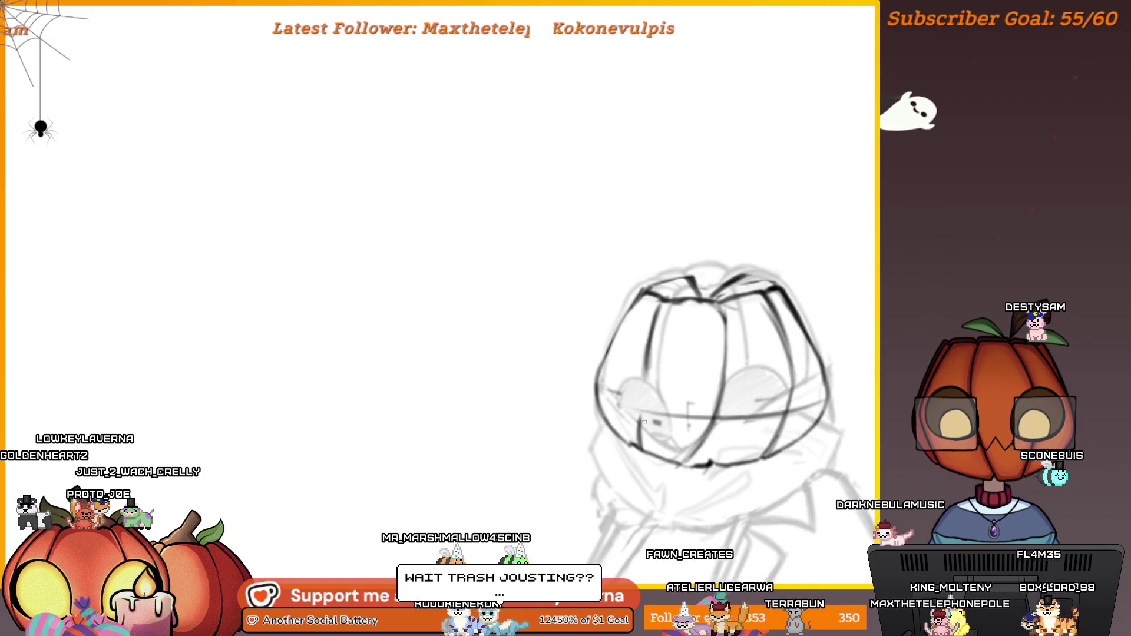
pyautogui.moveTo(672, 389); pyautogui.dragTo(584, 348)
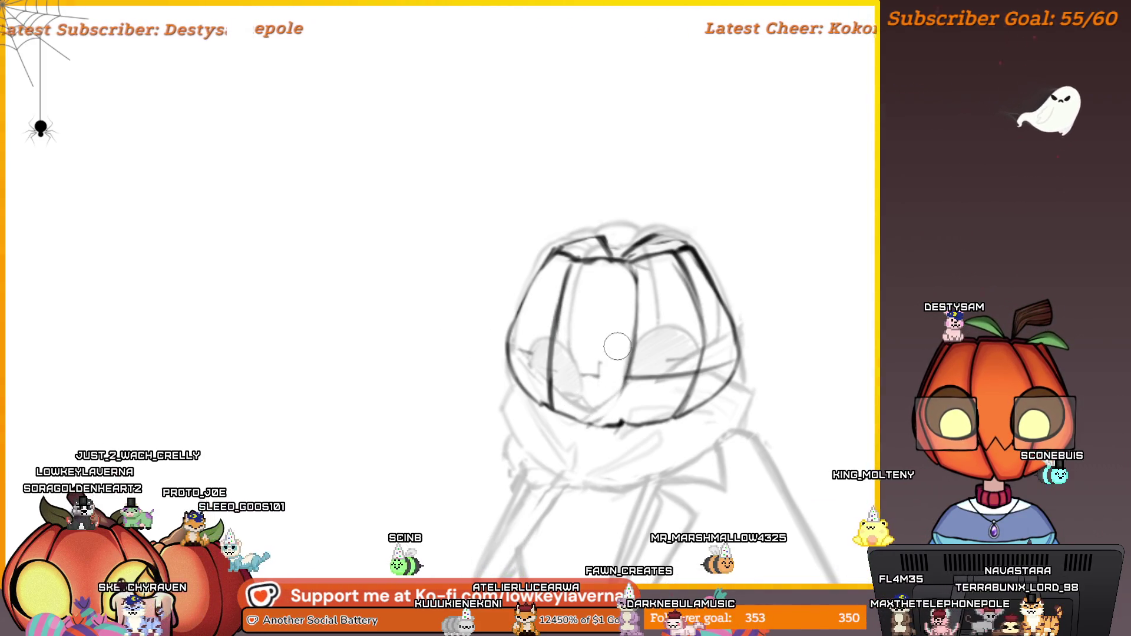
pyautogui.moveTo(638, 386)
pyautogui.mouseDown()
pyautogui.moveTo(166, 415)
pyautogui.moveTo(657, 415)
pyautogui.moveTo(664, 355)
pyautogui.mouseUp()
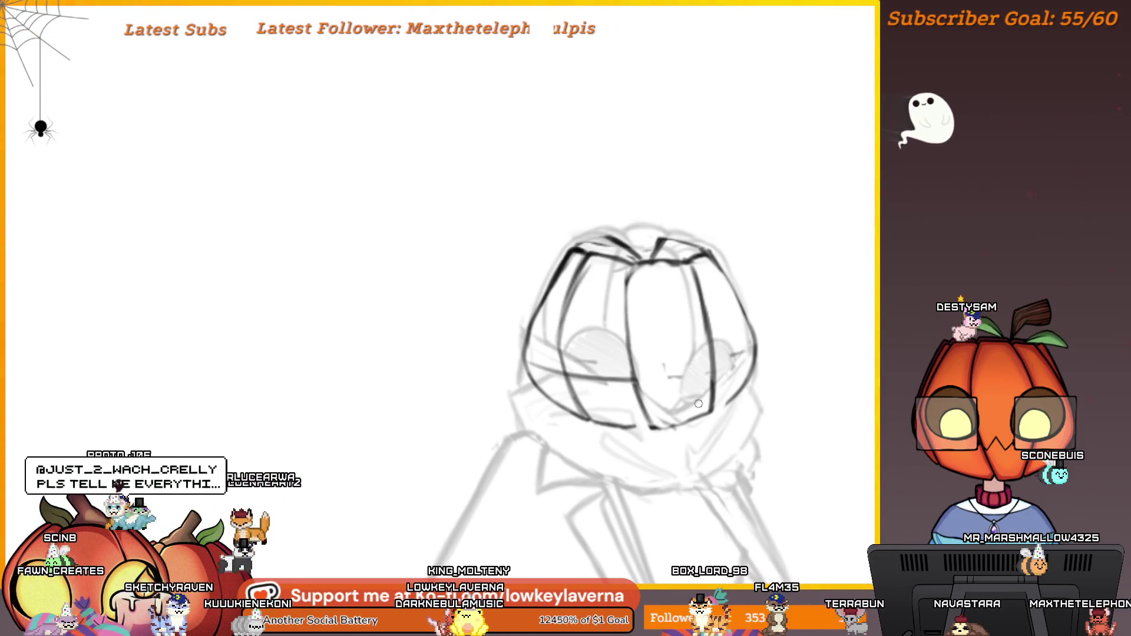
pyautogui.scroll(5, 698, 403)
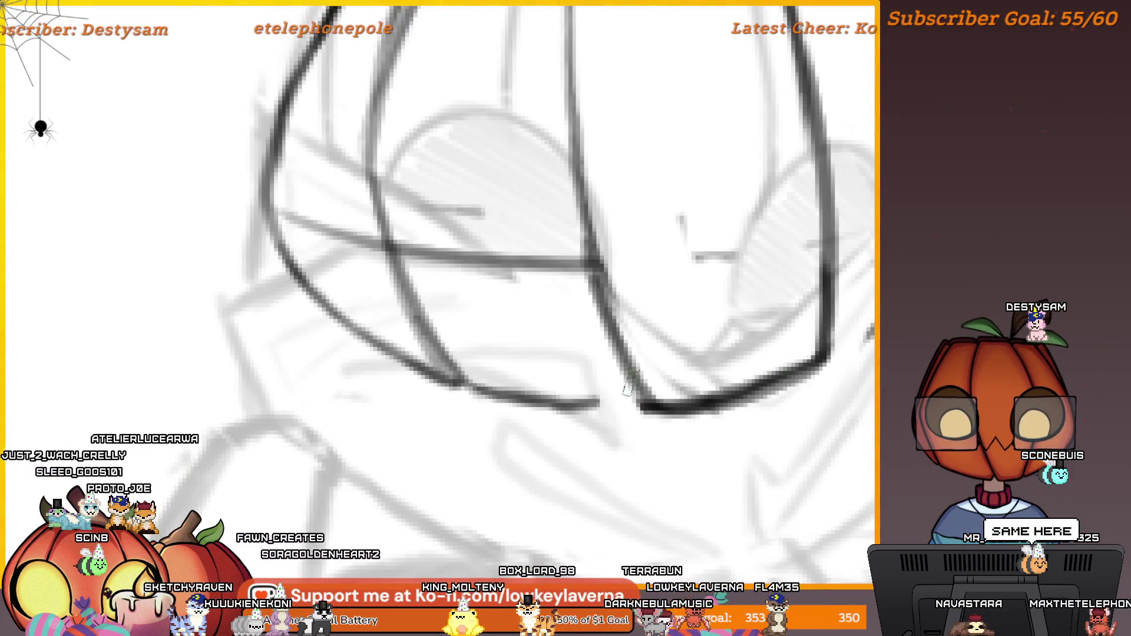
pyautogui.scroll(-5, 770, 324)
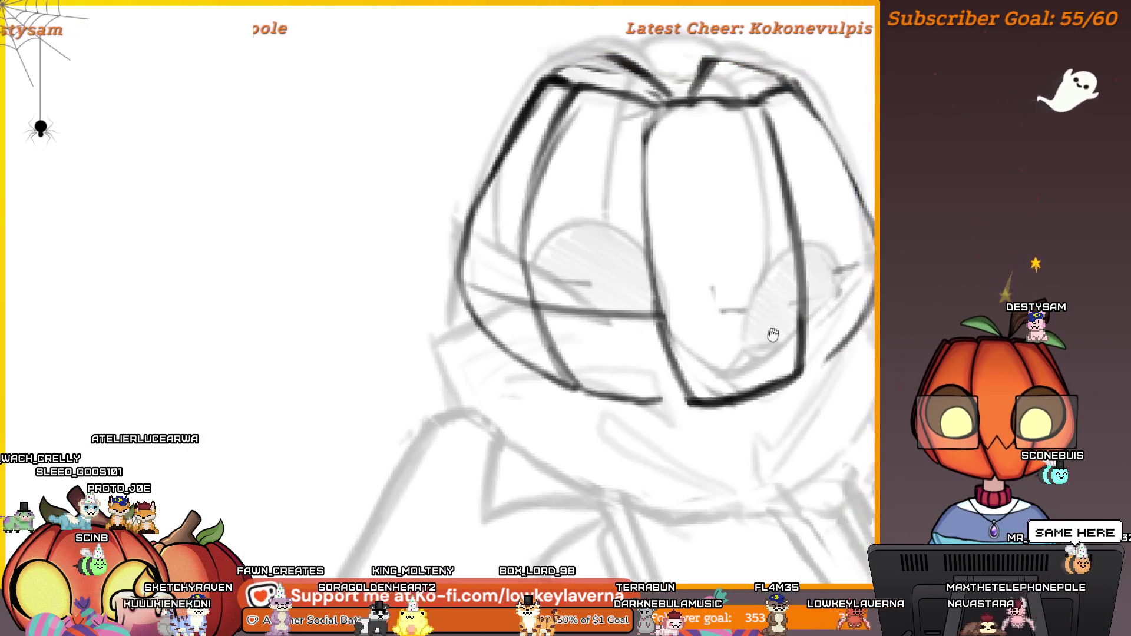
pyautogui.moveTo(688, 417); pyautogui.dragTo(714, 430)
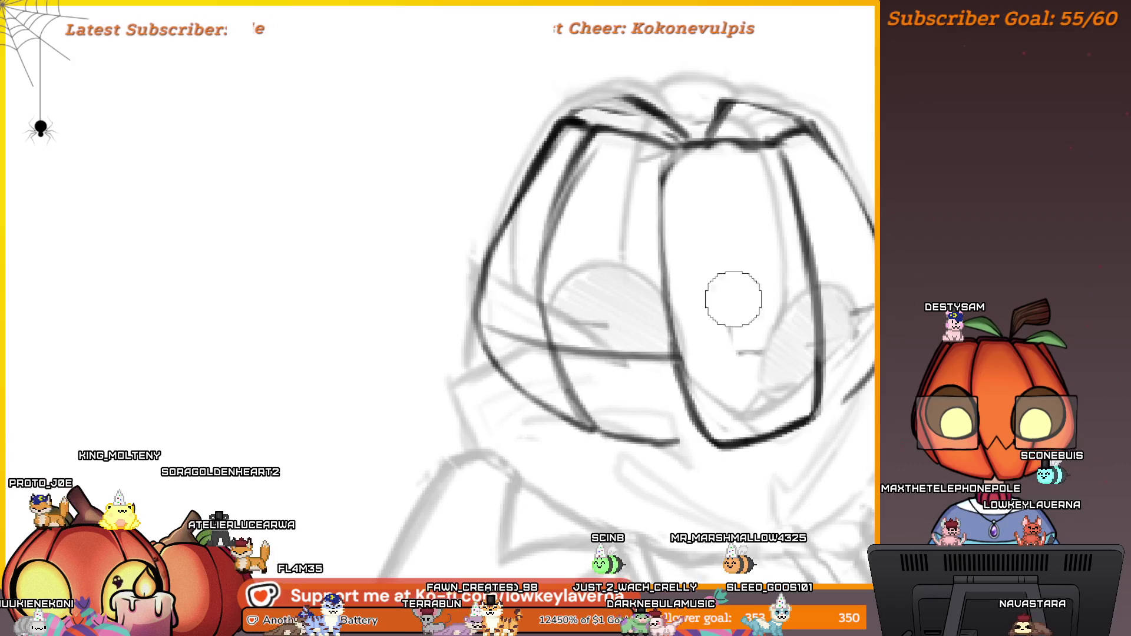
pyautogui.scroll(-3, 729, 356)
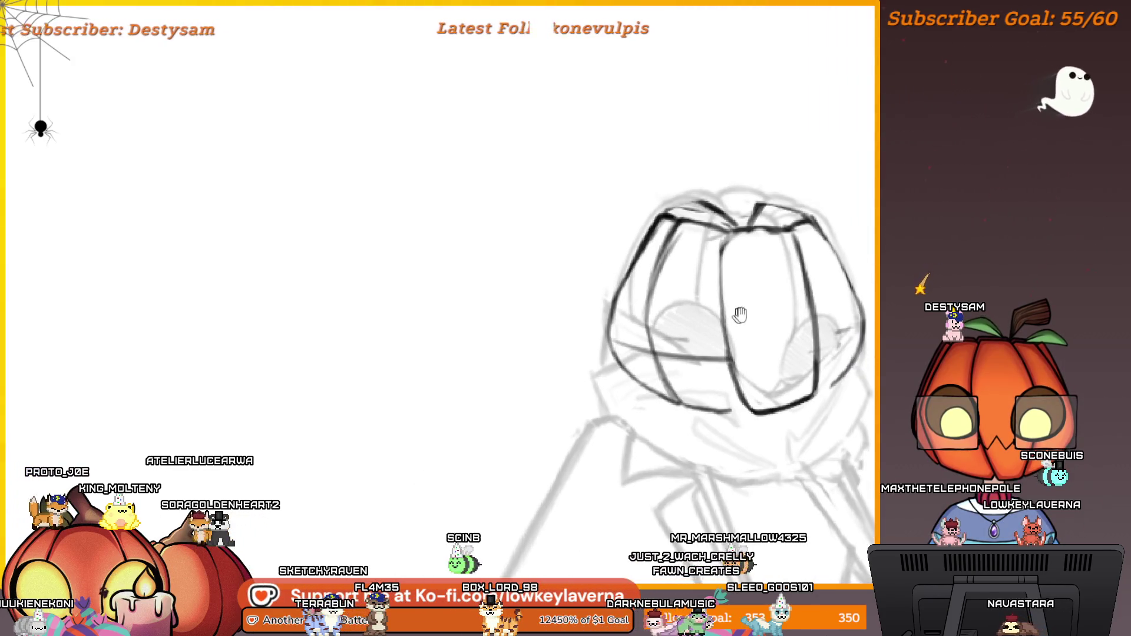
pyautogui.scroll(3, 821, 388)
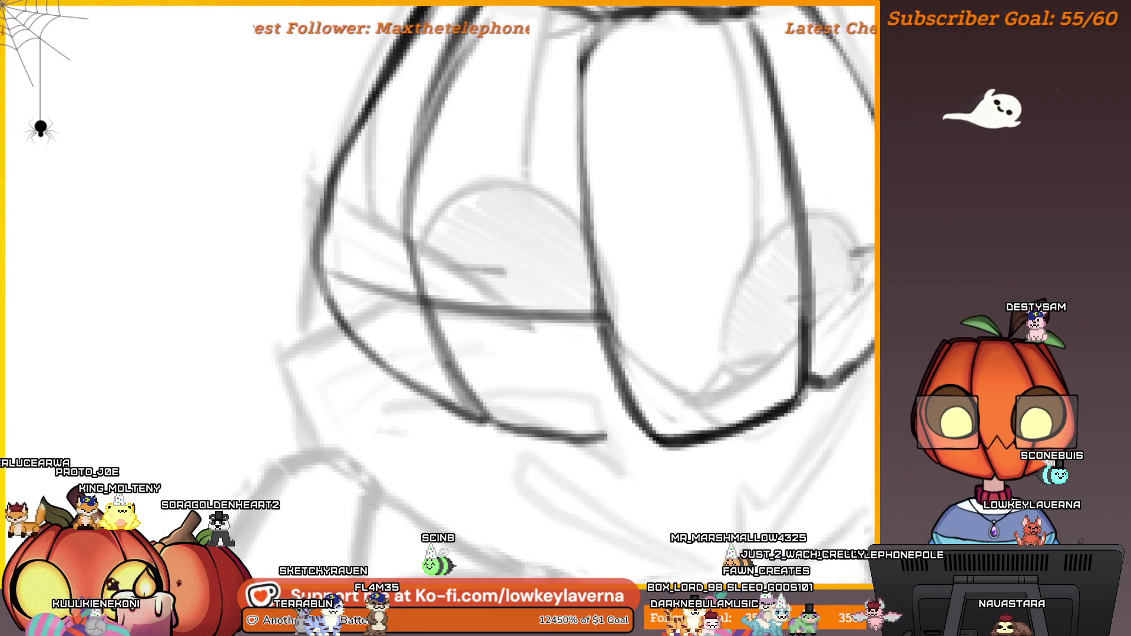
pyautogui.scroll(-4, 854, 330)
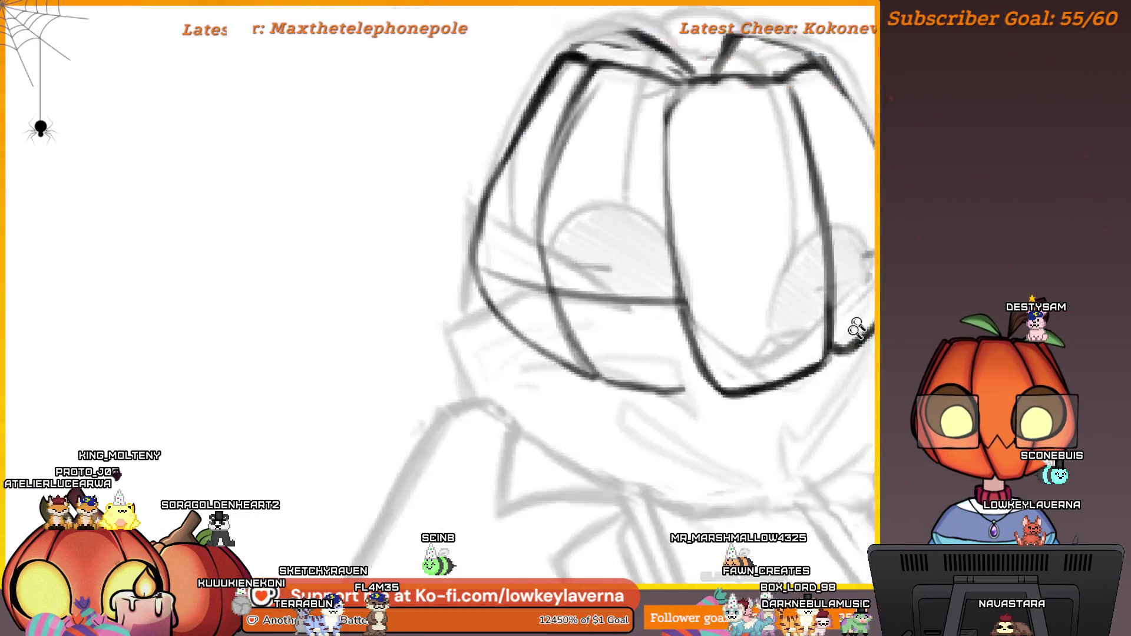
pyautogui.scroll(2, 787, 313)
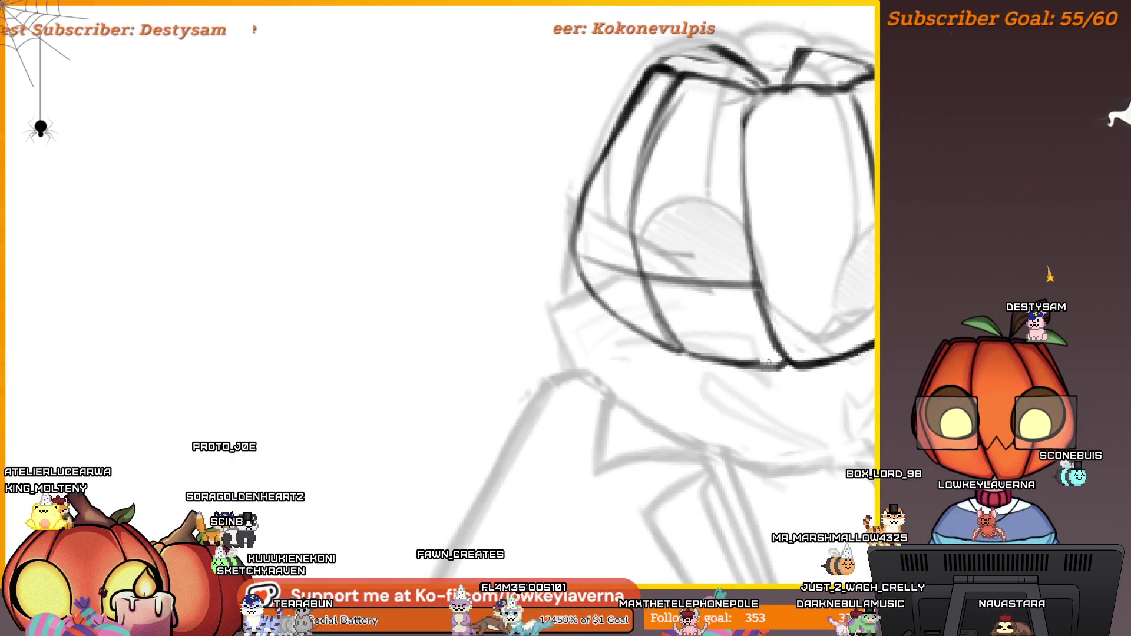
pyautogui.scroll(-4, 803, 280)
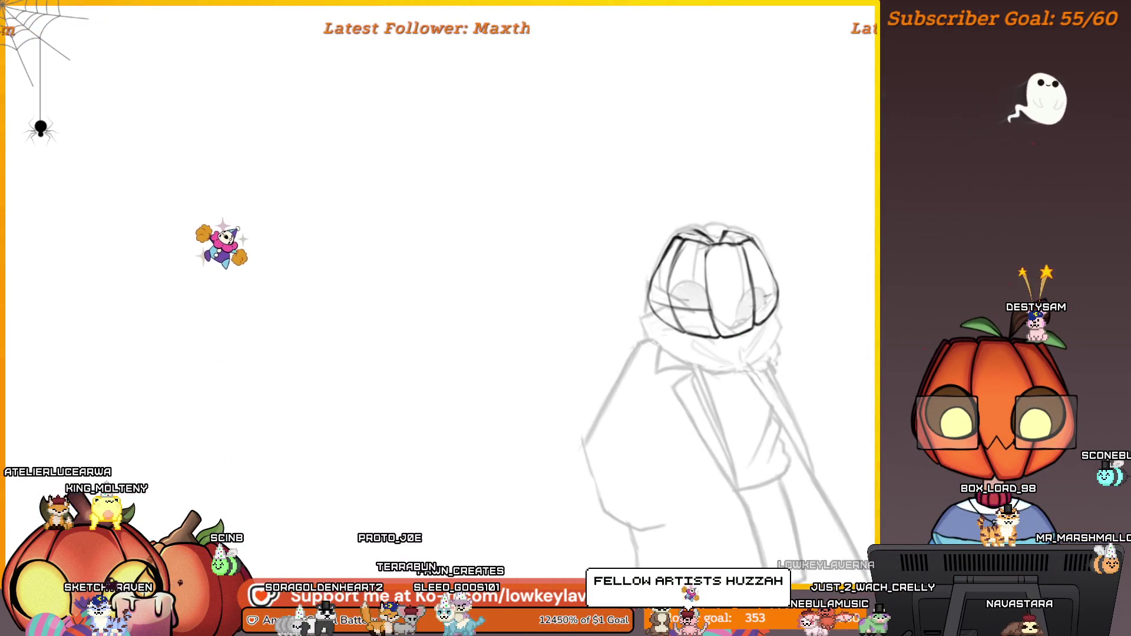
pyautogui.scroll(4, 730, 214)
pyautogui.scroll(-3, 709, 236)
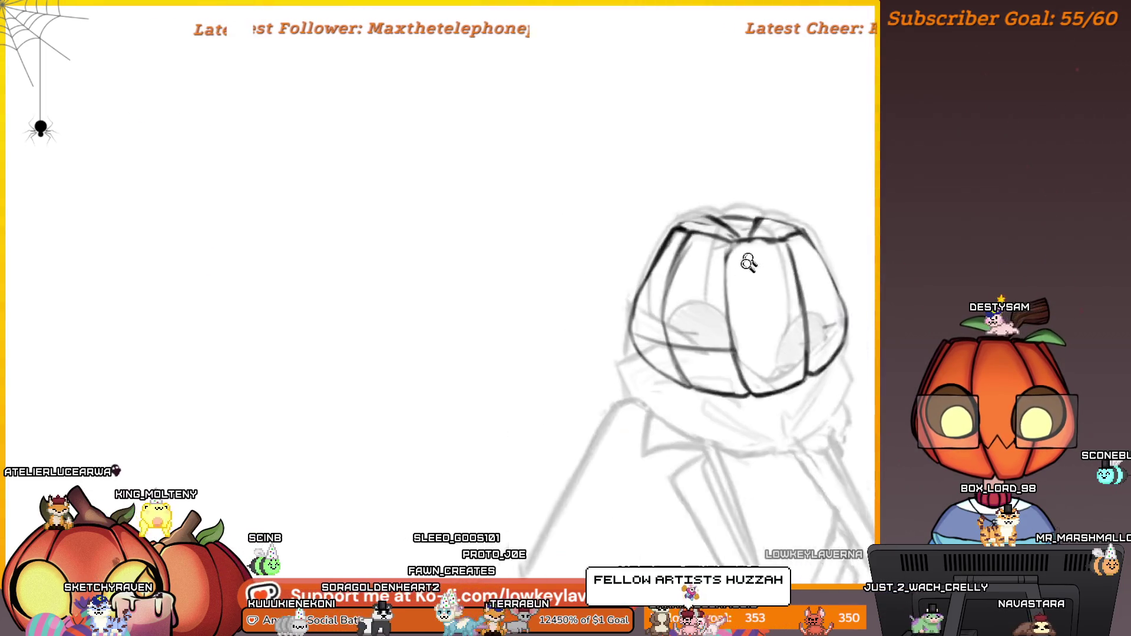
pyautogui.scroll(3, 626, 326)
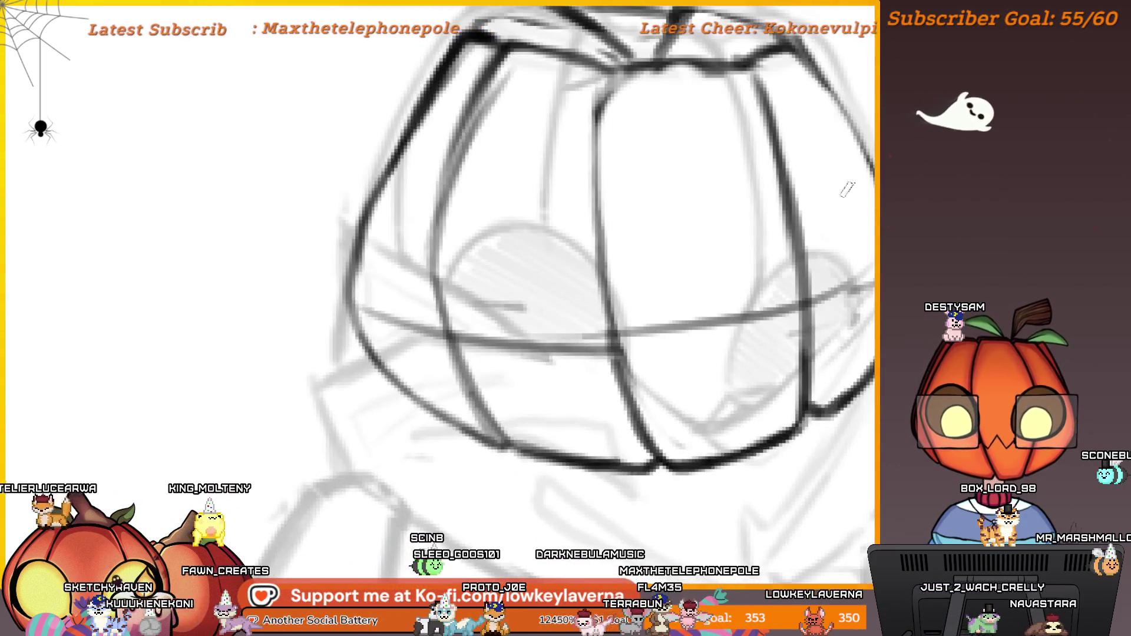
pyautogui.scroll(-4, 733, 227)
pyautogui.moveTo(845, 191); pyautogui.dragTo(749, 238)
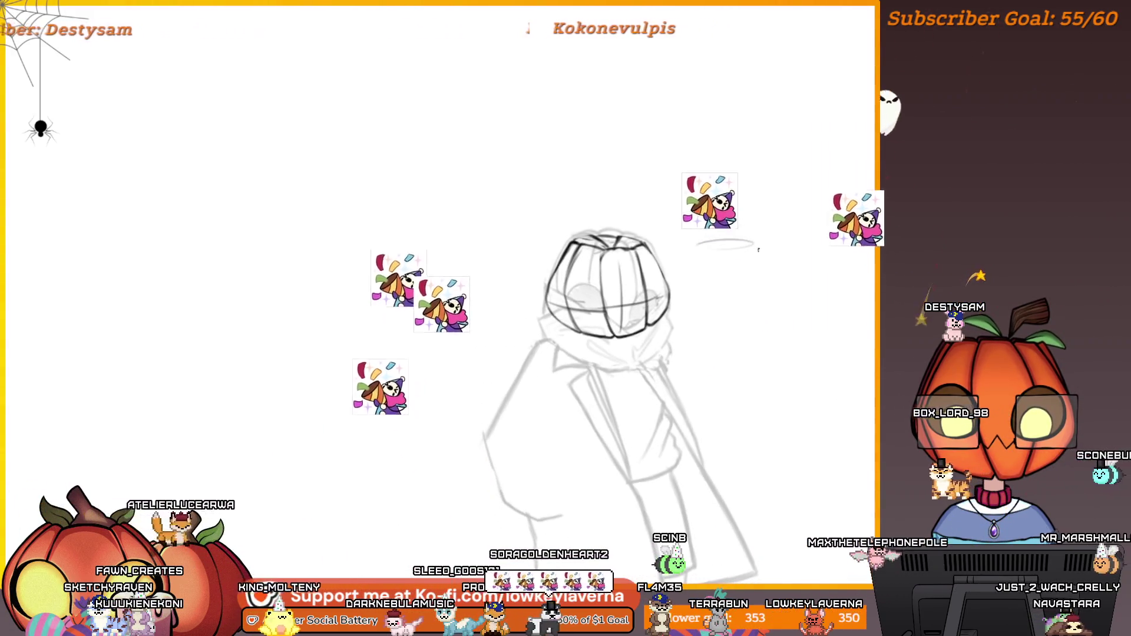
pyautogui.moveTo(628, 312)
pyautogui.mouseDown()
pyautogui.moveTo(166, 485)
pyautogui.moveTo(619, 353)
pyautogui.moveTo(702, 363)
pyautogui.mouseUp()
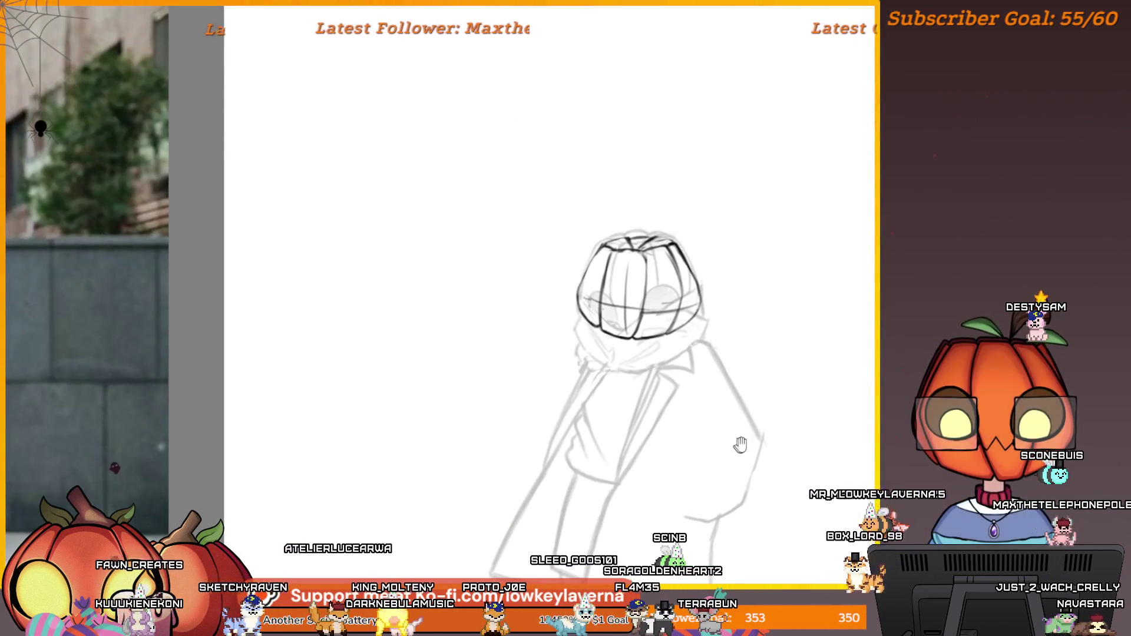
pyautogui.scroll(-3, 682, 285)
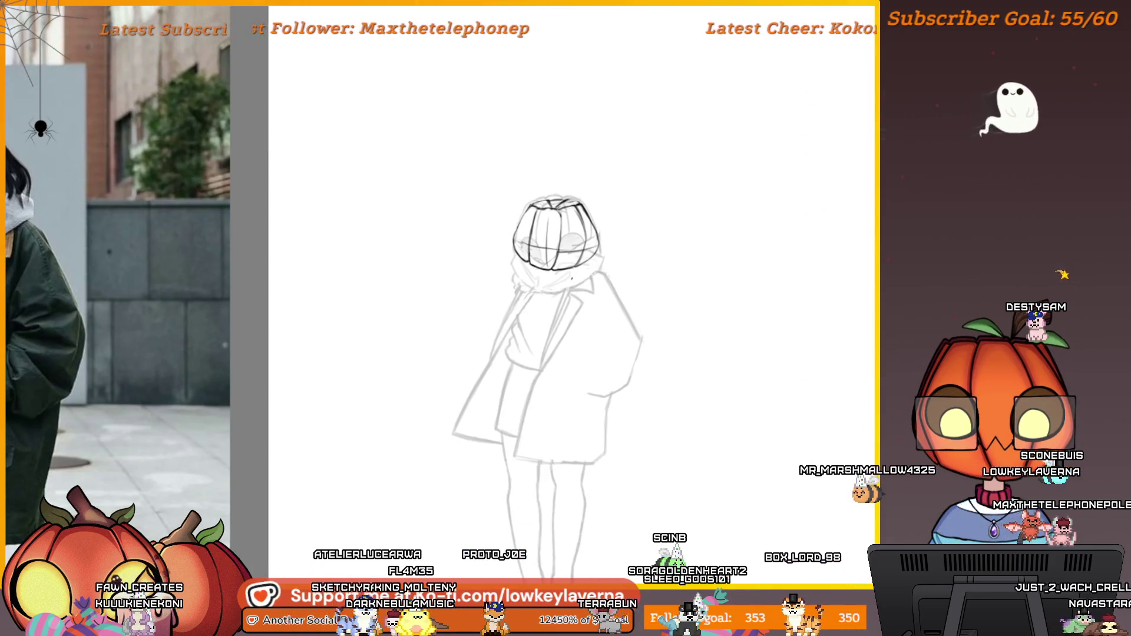
pyautogui.moveTo(571, 279); pyautogui.dragTo(520, 217)
pyautogui.hotkey('ctrl', 'w')
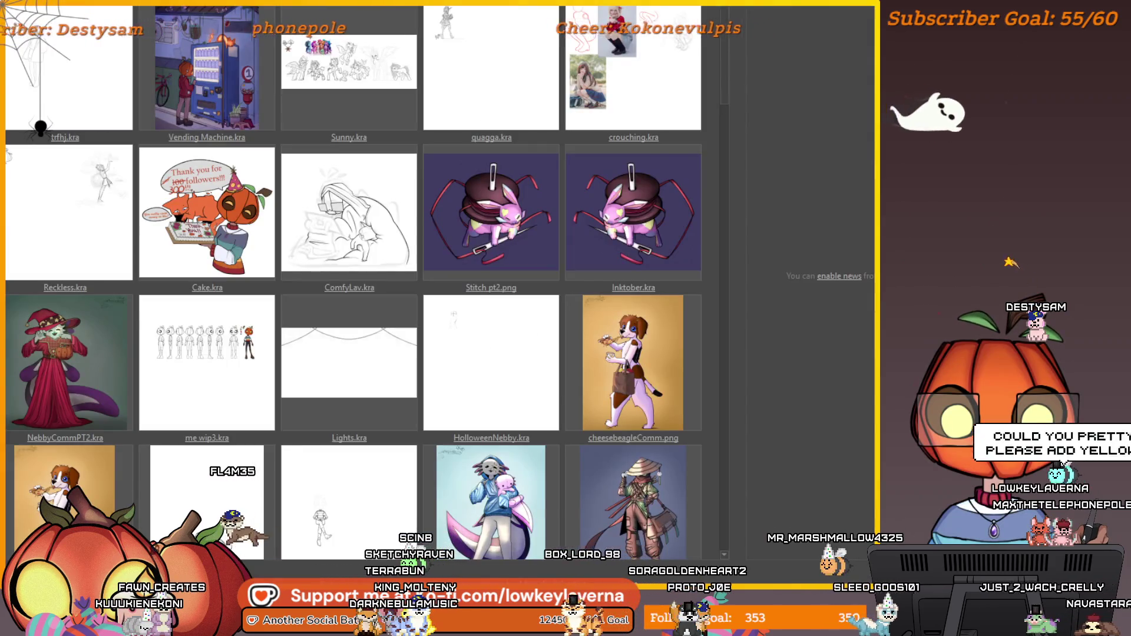
# - Open Vending Machine.kra from the recent files on the Welcome screen
pyautogui.click(224, 86)
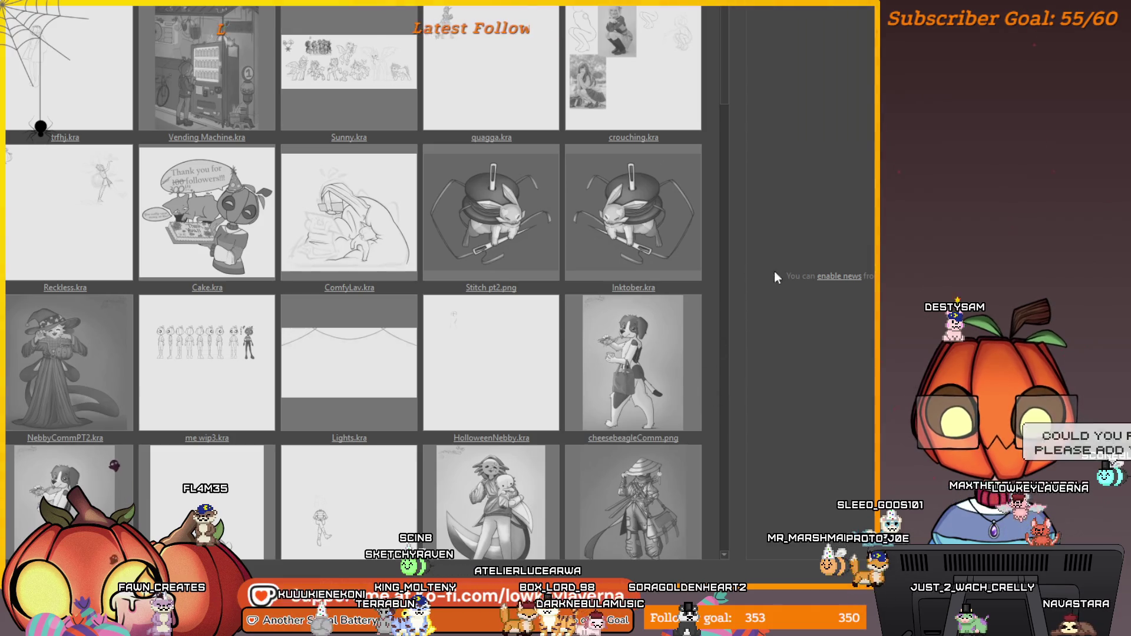
pyautogui.scroll(-4, 672, 297)
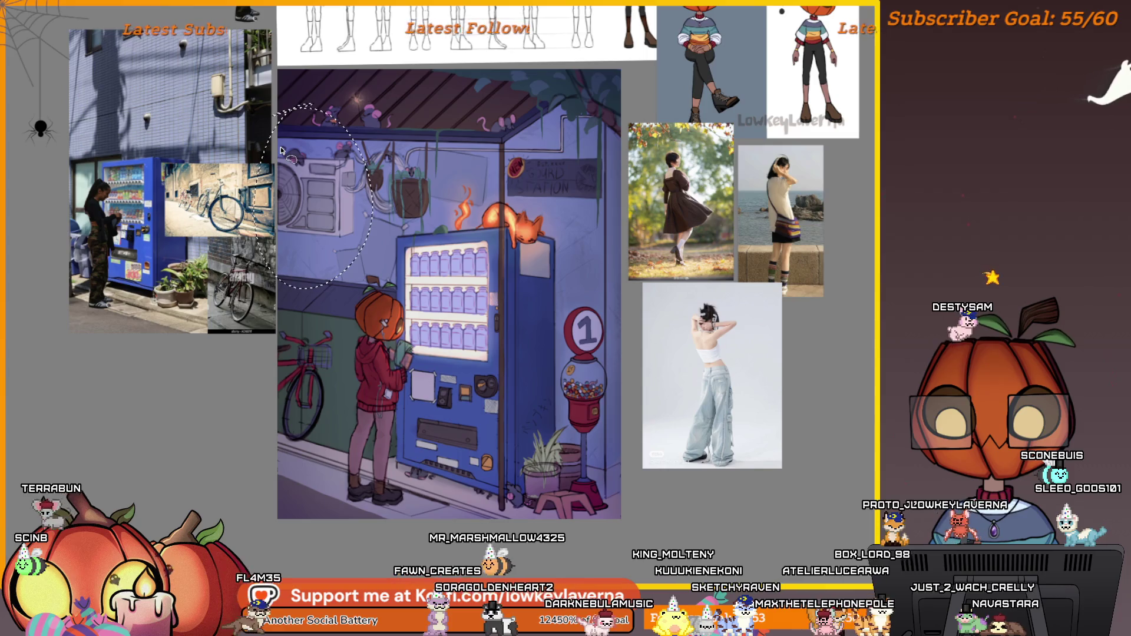
# - Clear the circular selection on the vending-machine painting with Ctrl+D
pyautogui.scroll(3, 464, 259)
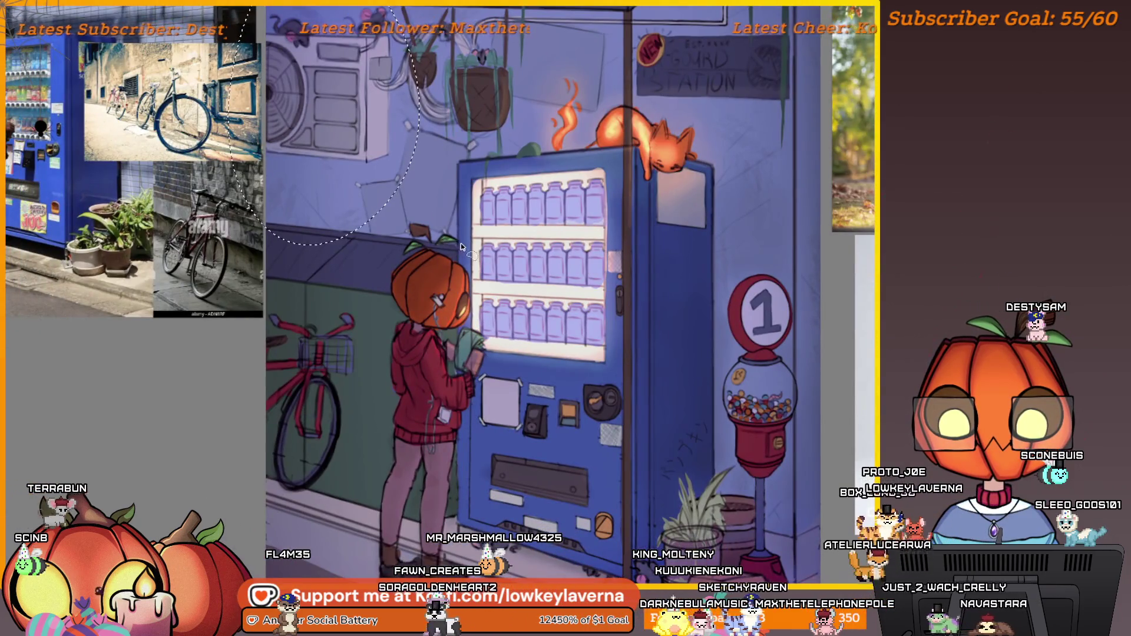
pyautogui.scroll(-3, 476, 229)
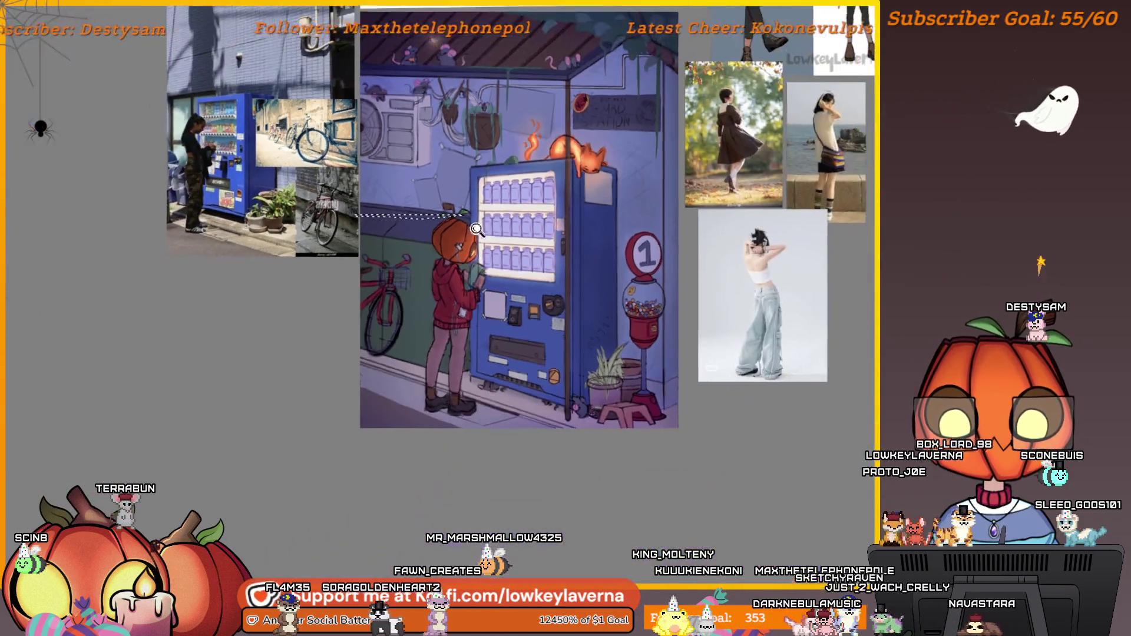
pyautogui.scroll(2, 476, 228)
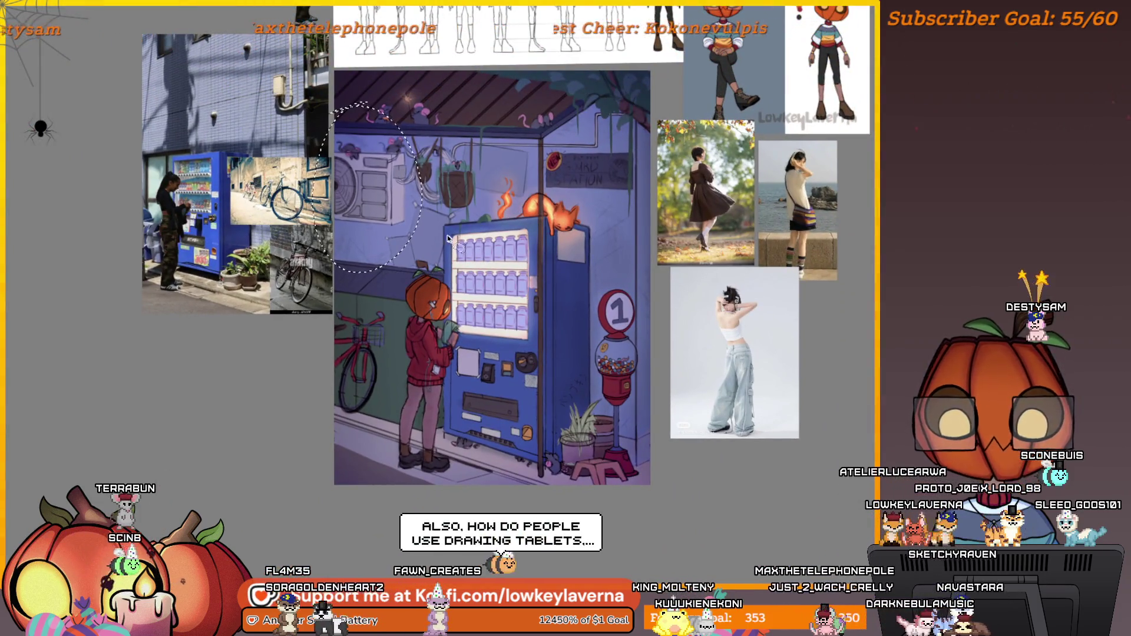
pyautogui.scroll(1, 436, 224)
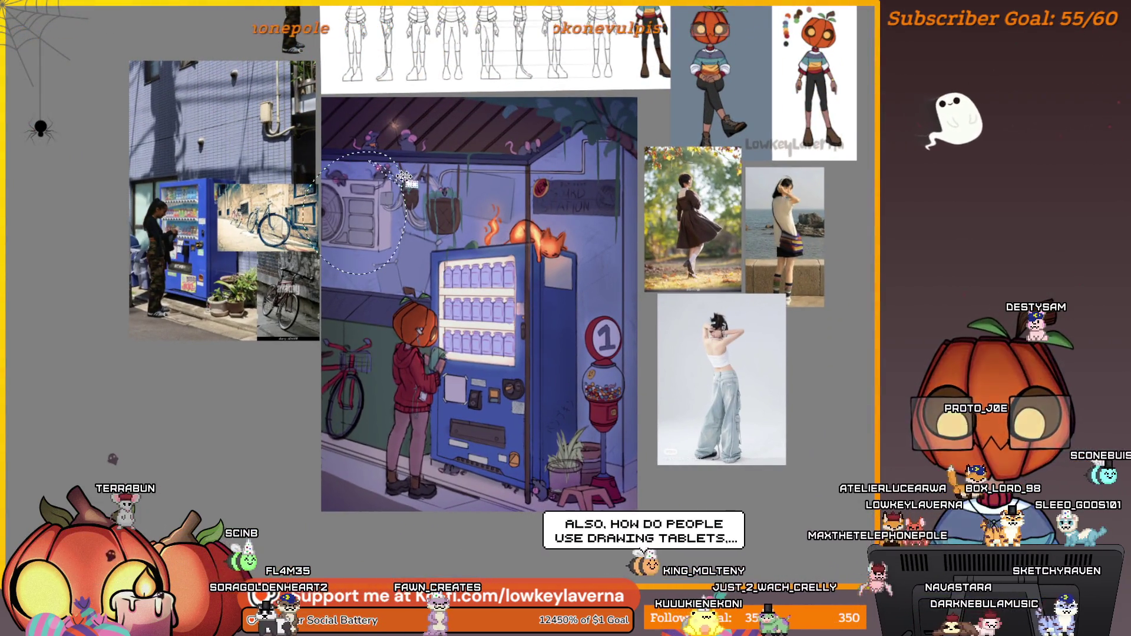
pyautogui.hotkey('ctrl', 'd')
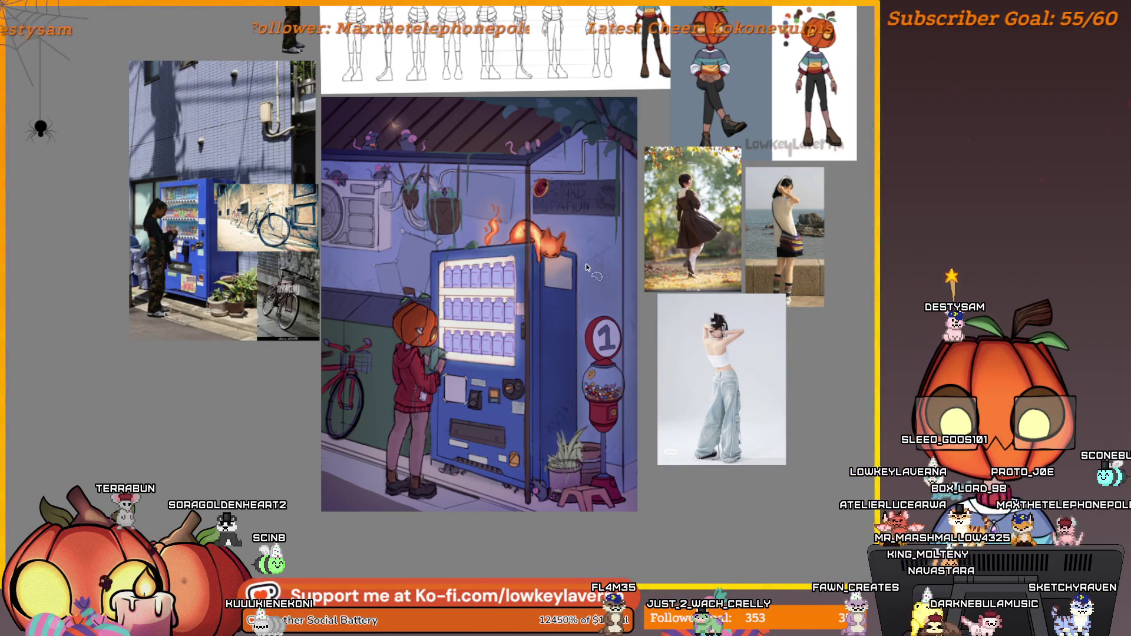
# - Zoom in on the vending-machine painting, then close it with Ctrl+W
pyautogui.scroll(2, 633, 330)
pyautogui.moveTo(651, 391)
pyautogui.mouseDown()
pyautogui.moveTo(669, 430)
pyautogui.moveTo(686, 434)
pyautogui.mouseUp()
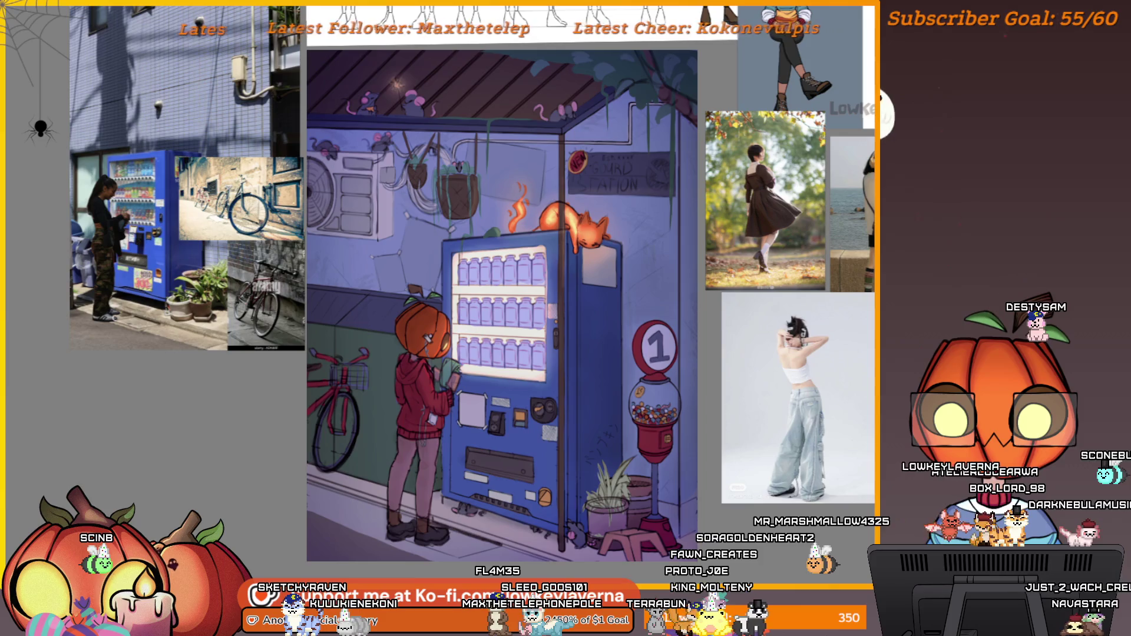
pyautogui.hotkey('ctrl', 'w')
# - Choose Close Without Saving to discard the painting's unsaved changes
pyautogui.click(531, 271)
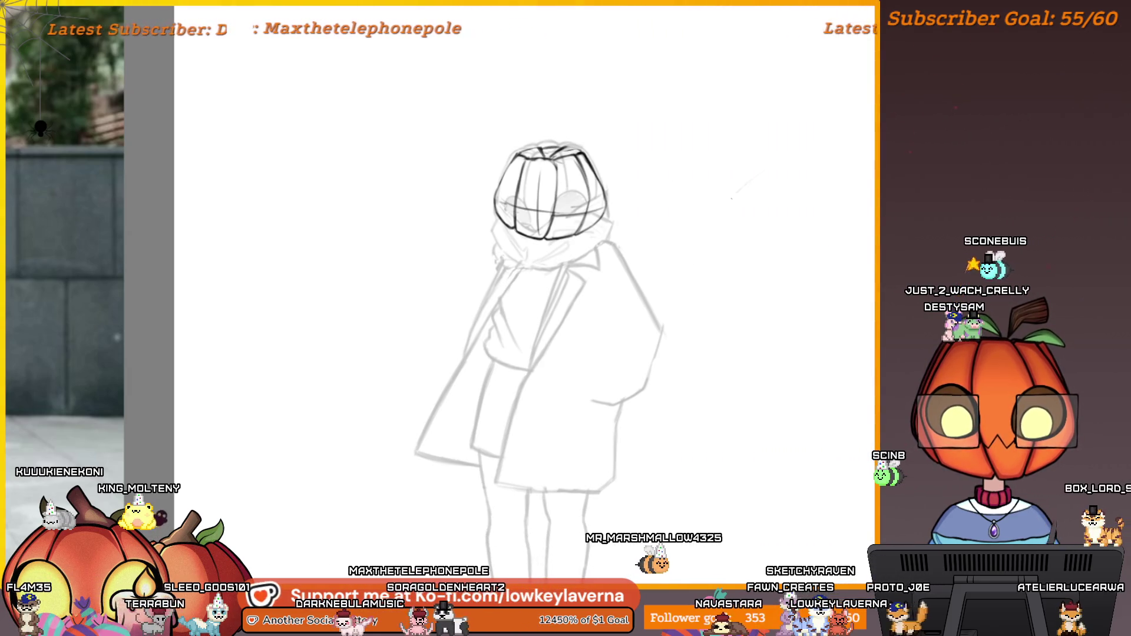
pyautogui.moveTo(732, 199); pyautogui.dragTo(766, 167)
pyautogui.hotkey('ctrl', 'z')
pyautogui.moveTo(837, 325)
pyautogui.mouseDown()
pyautogui.moveTo(736, 436)
pyautogui.moveTo(686, 162)
pyautogui.mouseUp()
pyautogui.hotkey('ctrl', 'z')
pyautogui.scroll(4, 560, 303)
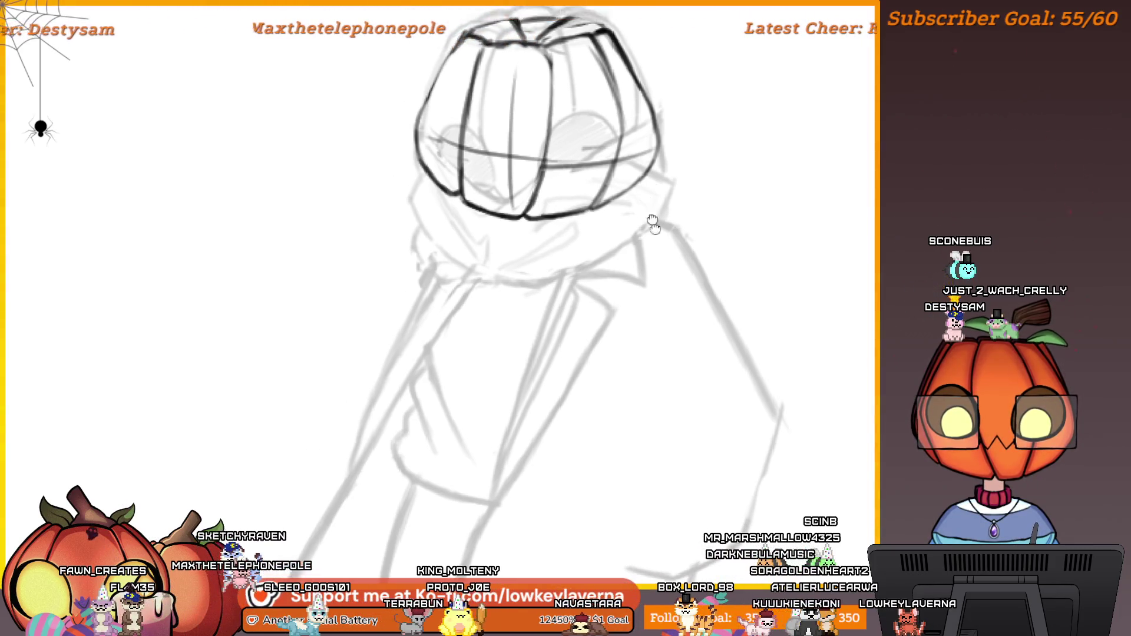
# - Zoom onto the pumpkin head and draw a dark ridge line down from the top-face corner
pyautogui.moveTo(659, 230); pyautogui.dragTo(715, 389)
pyautogui.scroll(3, 650, 187)
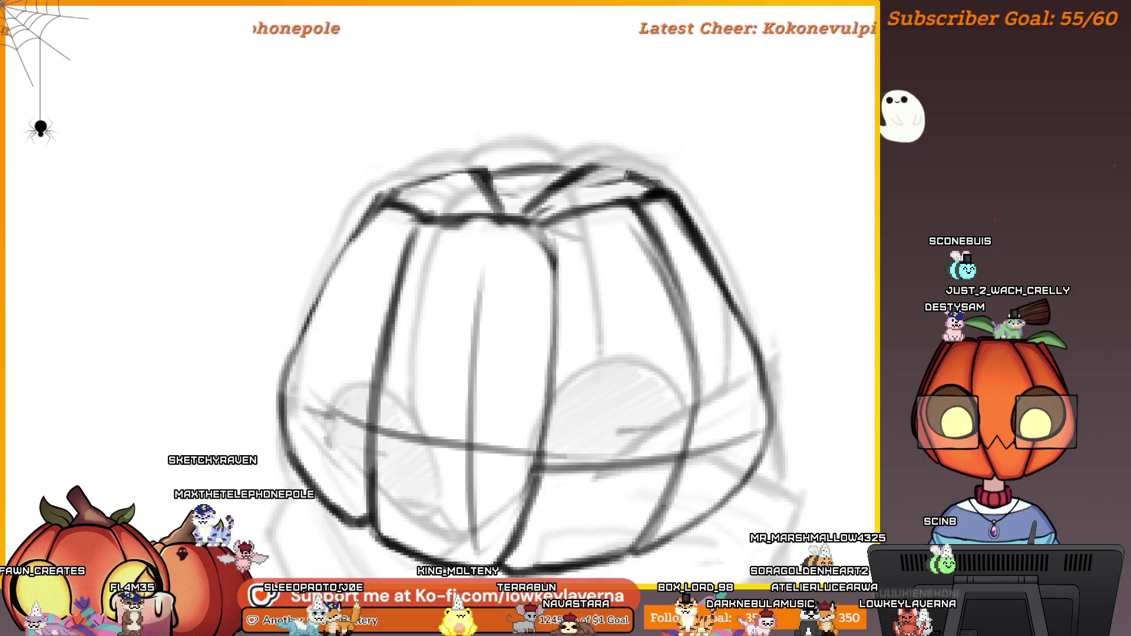
pyautogui.moveTo(562, 180); pyautogui.dragTo(660, 177)
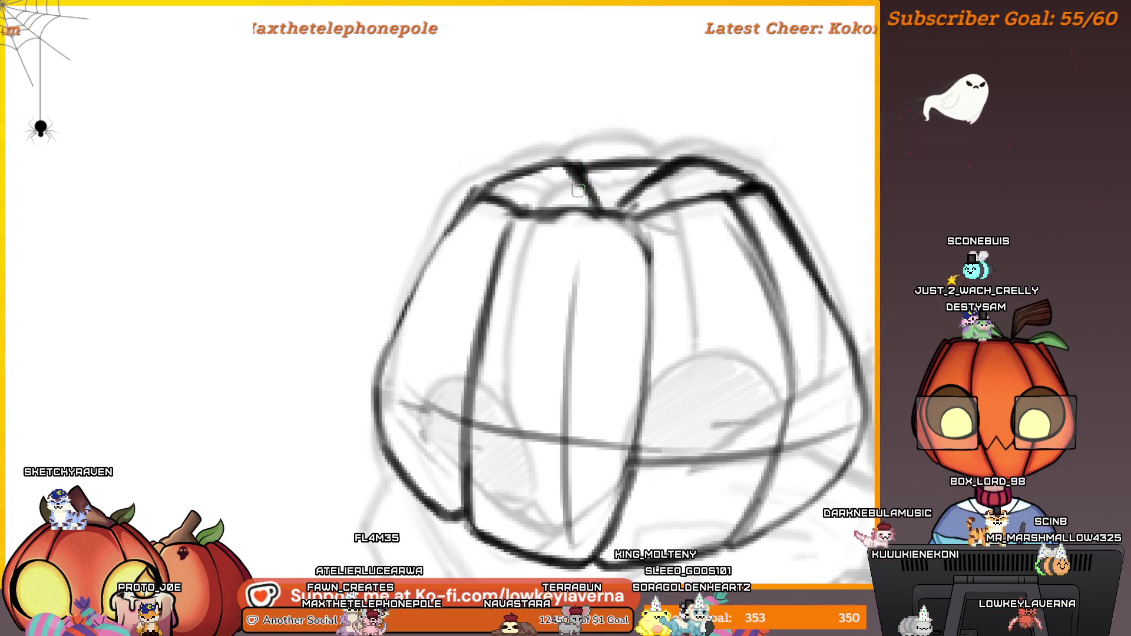
pyautogui.scroll(-3, 665, 274)
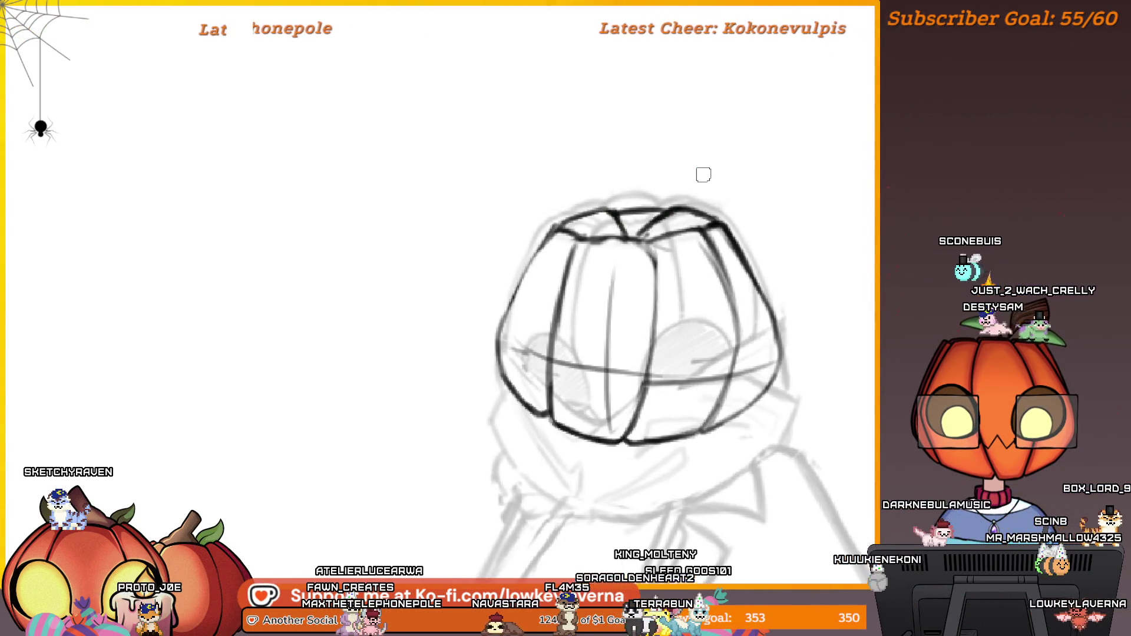
pyautogui.moveTo(703, 175)
pyautogui.mouseDown()
pyautogui.moveTo(518, 288)
pyautogui.moveTo(530, 242)
pyautogui.moveTo(750, 252)
pyautogui.moveTo(802, 209)
pyautogui.mouseUp()
pyautogui.scroll(3, 743, 238)
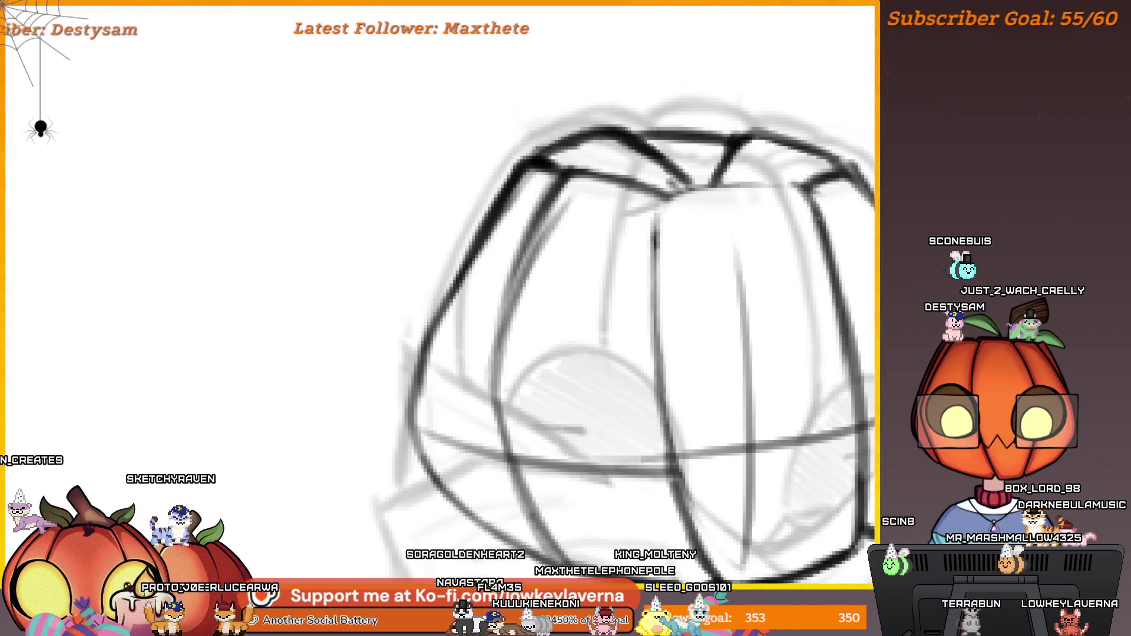
pyautogui.moveTo(672, 191); pyautogui.dragTo(657, 271)
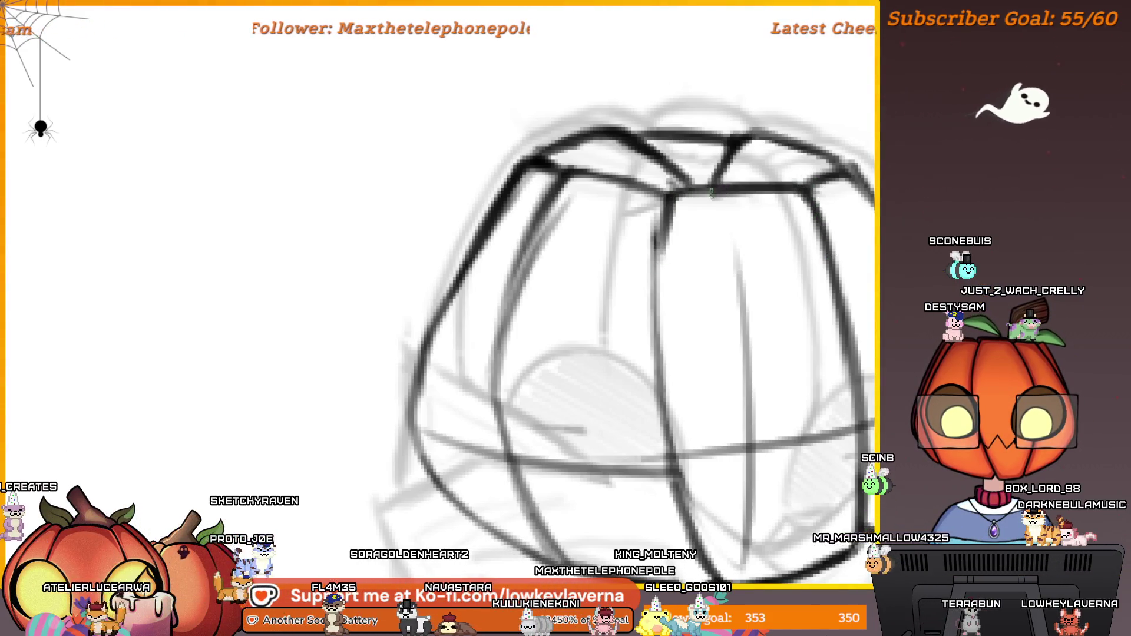
pyautogui.scroll(-5, 705, 277)
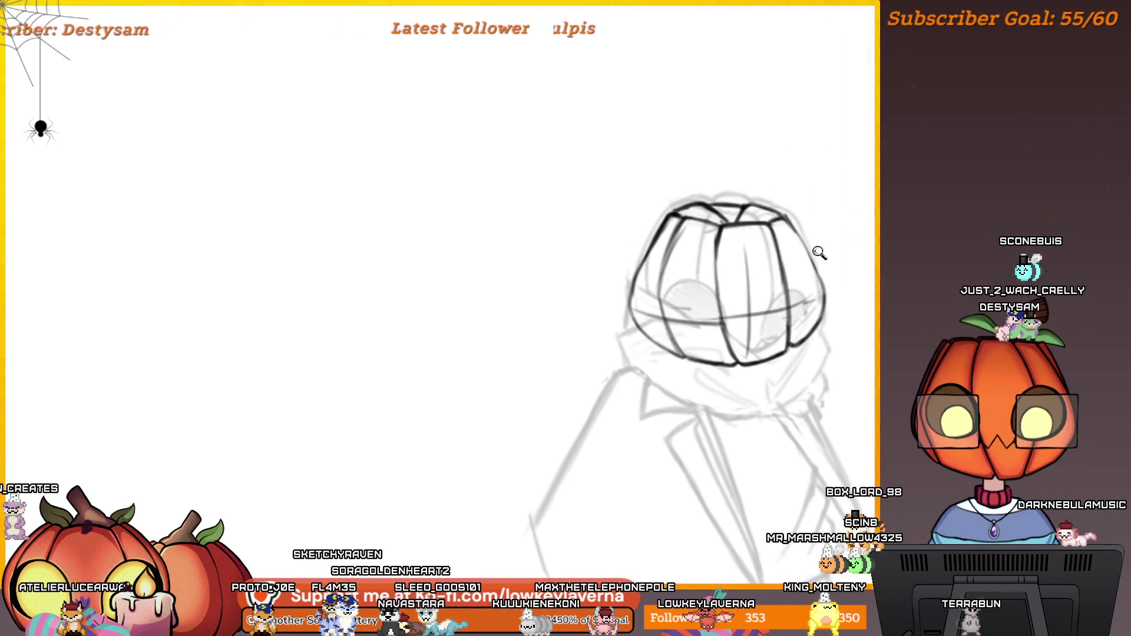
# - Extend the pumpkin's upper-right outline downward with a dark stroke and zoom closer on the top edge
pyautogui.scroll(3, 819, 253)
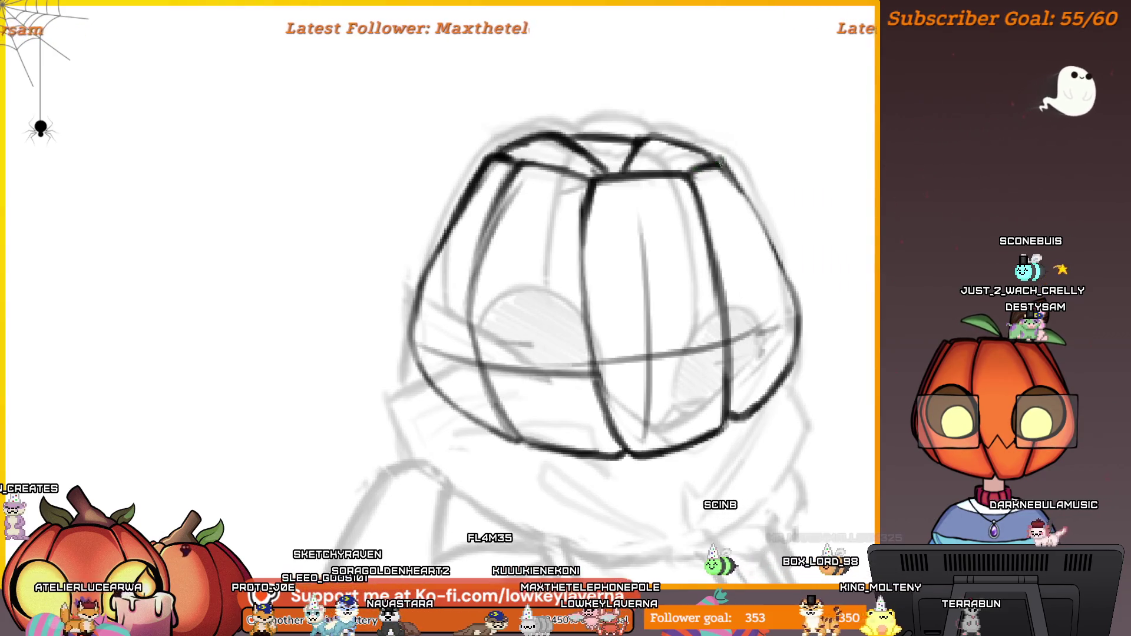
pyautogui.moveTo(720, 161); pyautogui.dragTo(735, 187)
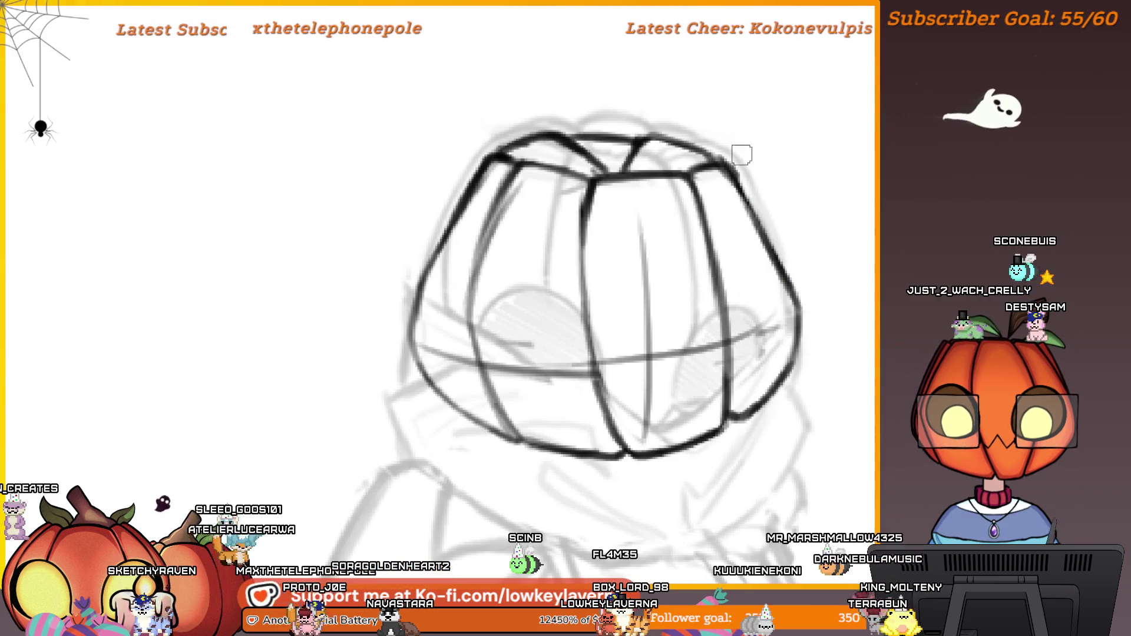
pyautogui.moveTo(741, 155)
pyautogui.mouseDown()
pyautogui.moveTo(790, 202)
pyautogui.moveTo(811, 263)
pyautogui.moveTo(866, 237)
pyautogui.mouseUp()
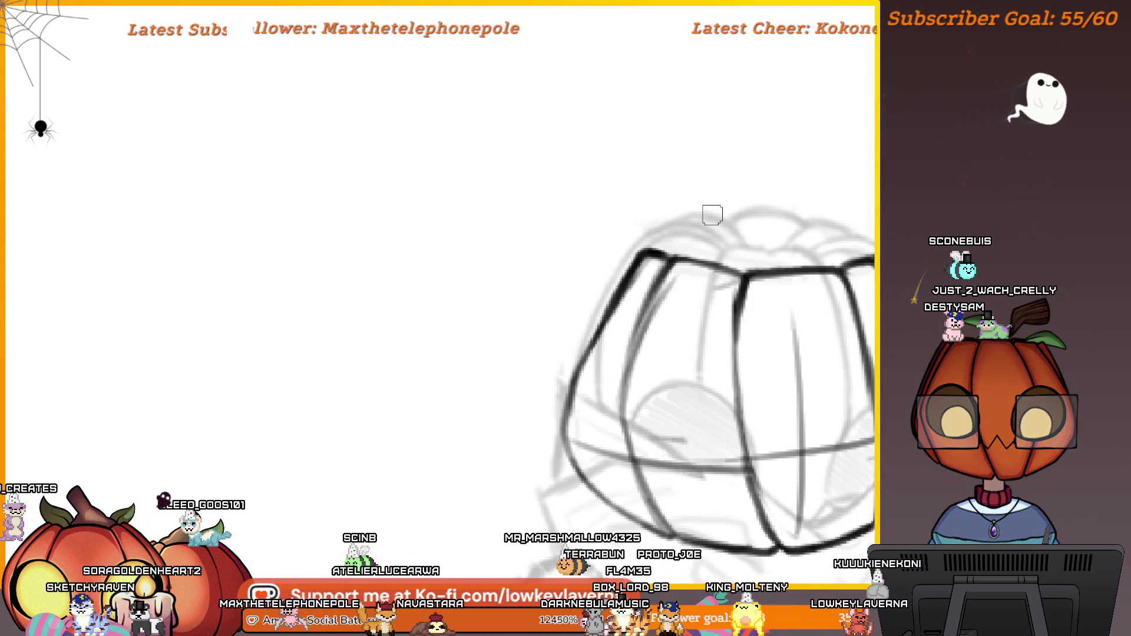
pyautogui.scroll(2, 793, 228)
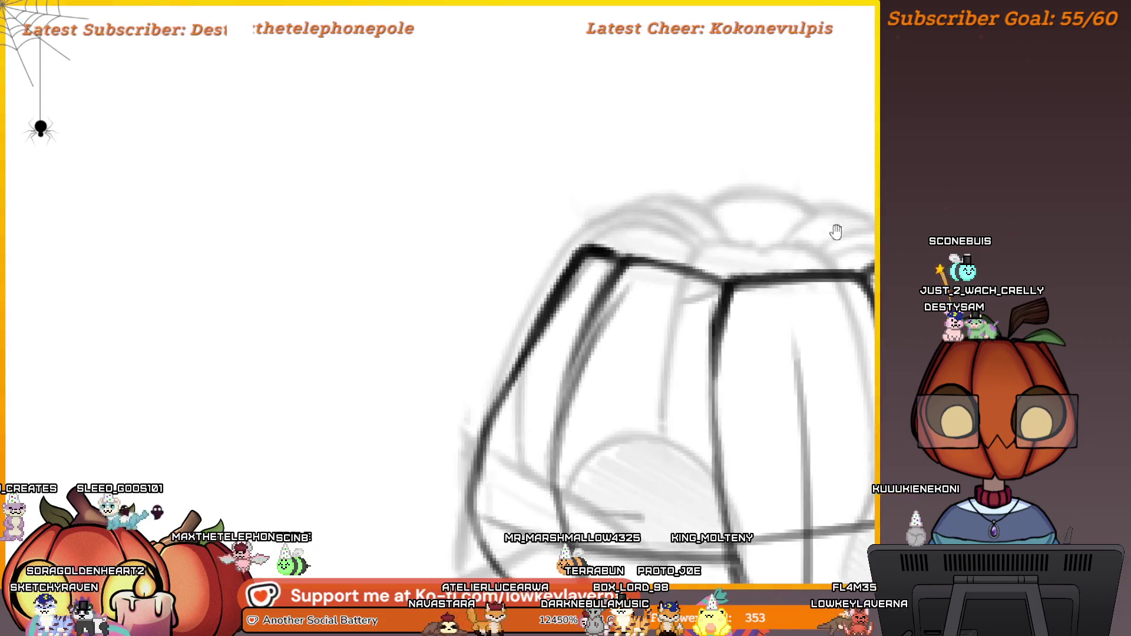
pyautogui.scroll(1, 833, 232)
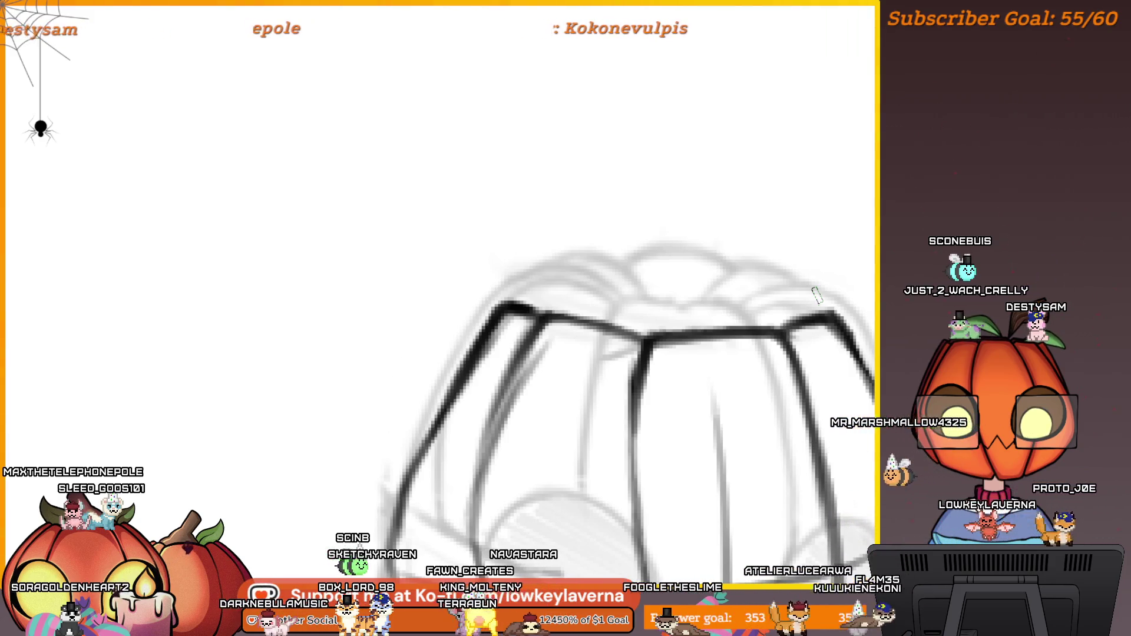
# - Pan and zoom around the pumpkin's top to inspect the new outline
pyautogui.moveTo(604, 399); pyautogui.dragTo(166, 399)
pyautogui.moveTo(367, 377)
pyautogui.mouseDown()
pyautogui.moveTo(704, 308)
pyautogui.moveTo(697, 215)
pyautogui.mouseUp()
pyautogui.moveTo(652, 304); pyautogui.dragTo(759, 274)
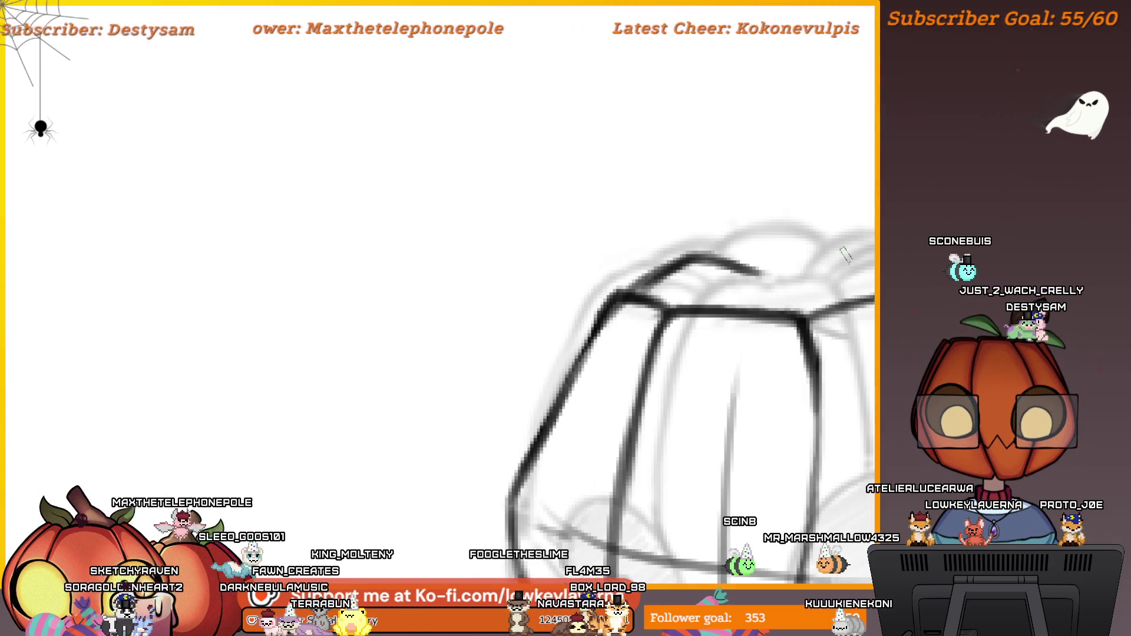
pyautogui.moveTo(969, 264); pyautogui.dragTo(840, 287)
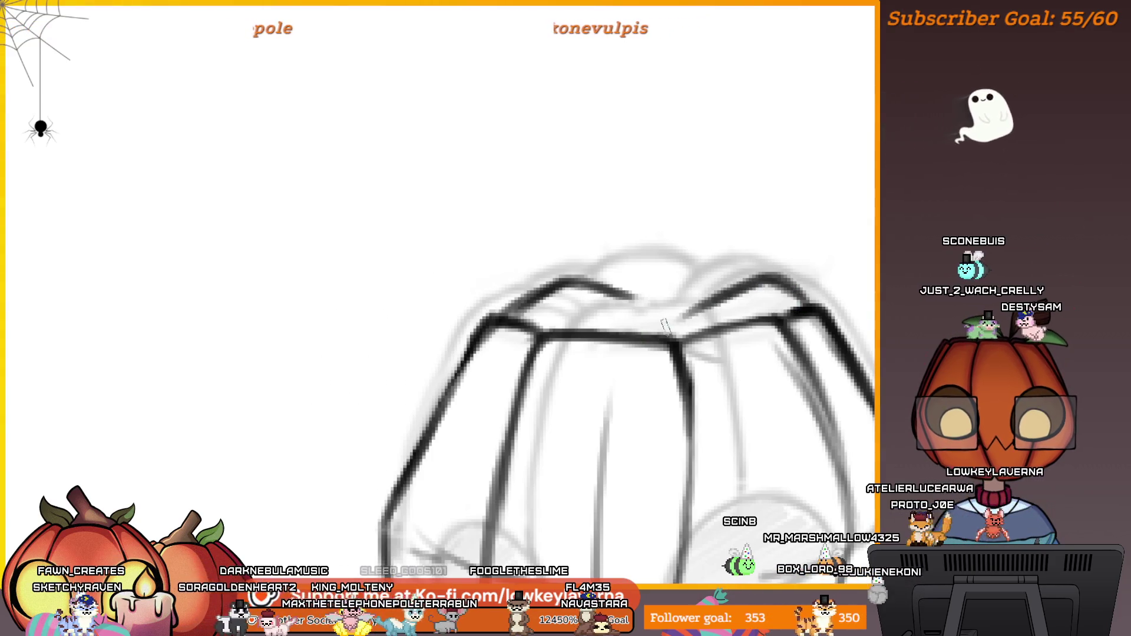
pyautogui.moveTo(665, 323); pyautogui.dragTo(753, 288)
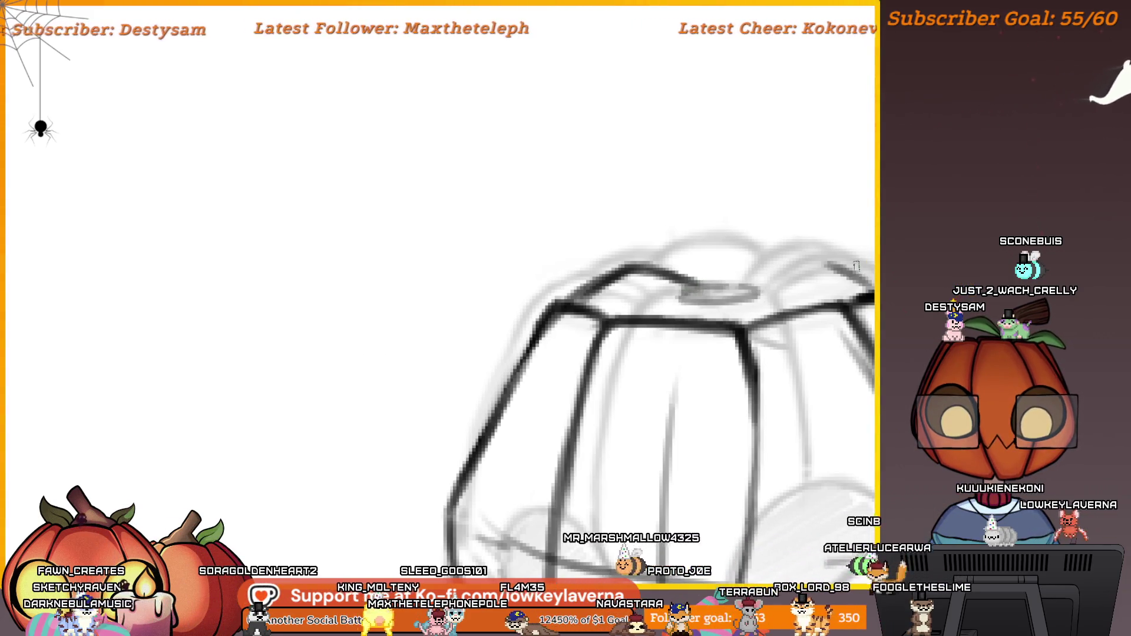
pyautogui.scroll(-2, 721, 301)
pyautogui.scroll(2, 786, 281)
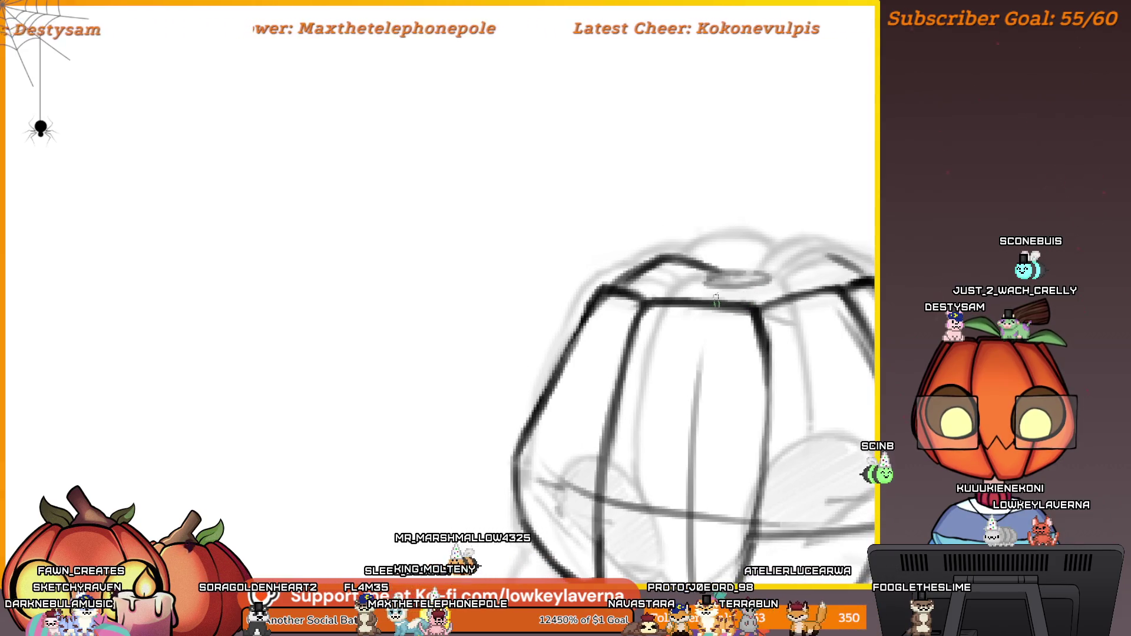
pyautogui.scroll(-2, 819, 244)
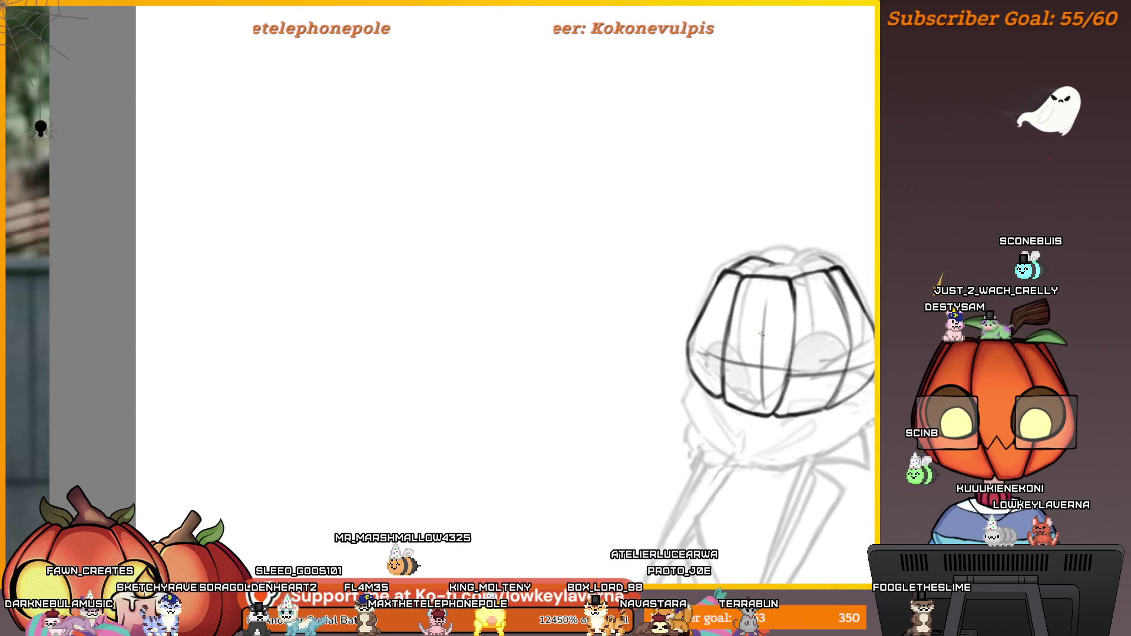
pyautogui.scroll(2, 805, 249)
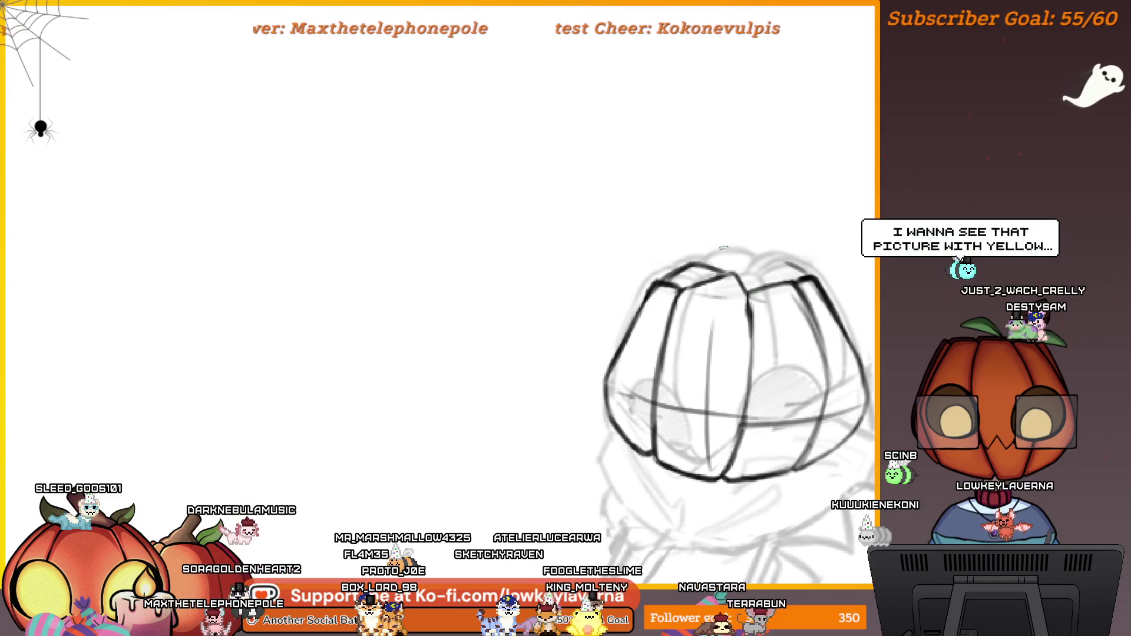
pyautogui.moveTo(700, 270); pyautogui.dragTo(749, 293)
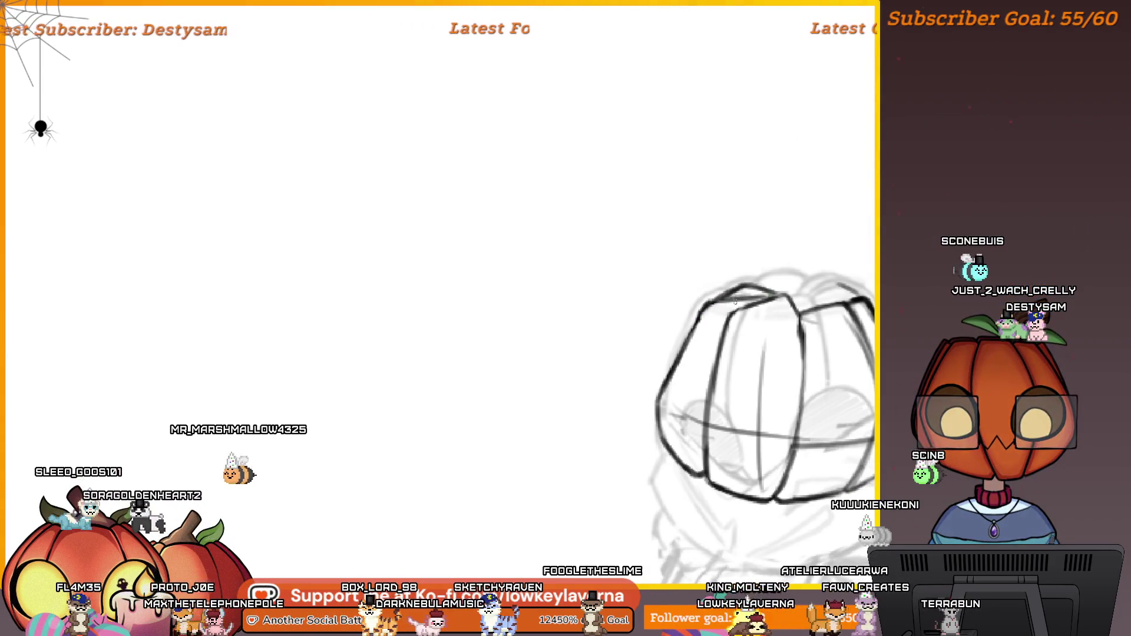
pyautogui.moveTo(848, 299); pyautogui.dragTo(725, 303)
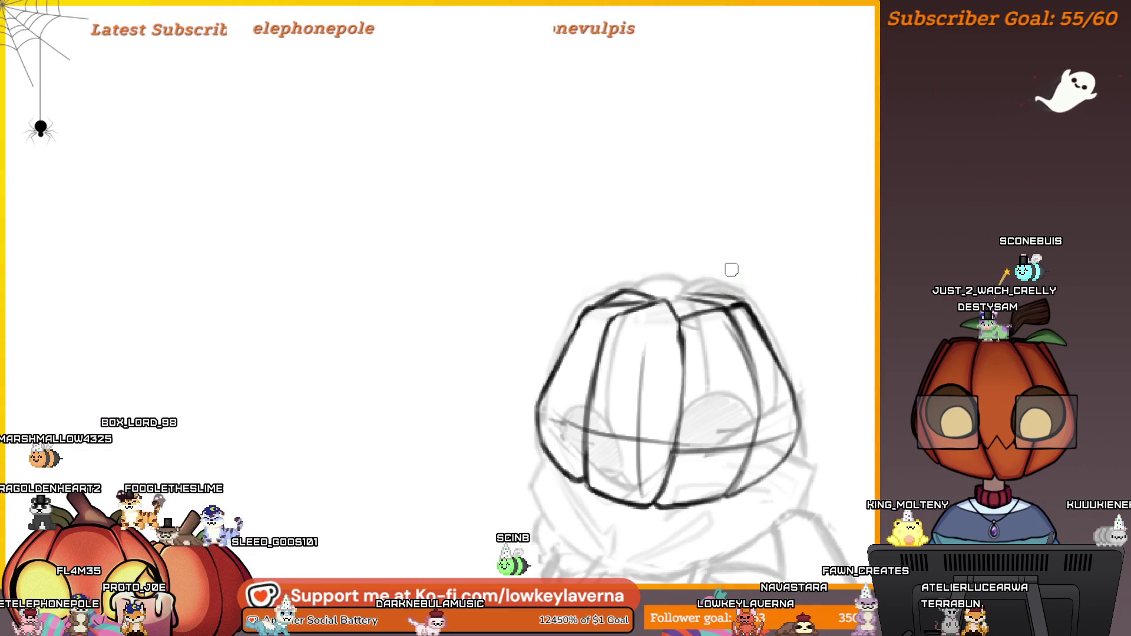
pyautogui.moveTo(731, 269); pyautogui.dragTo(38, 269)
pyautogui.moveTo(230, 331); pyautogui.dragTo(824, 351)
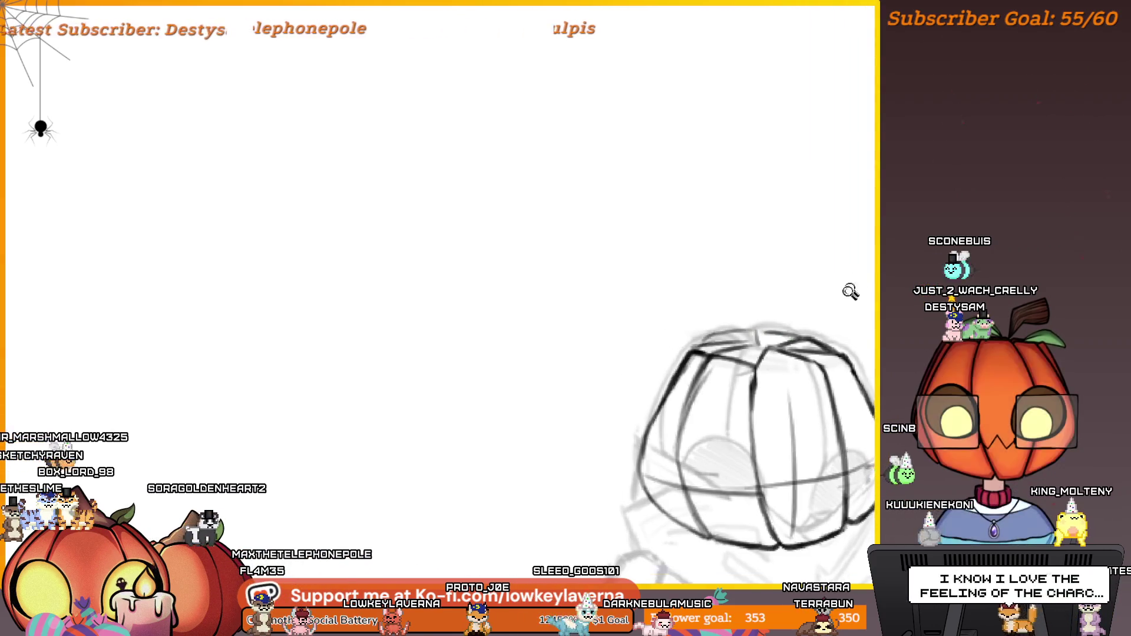
pyautogui.scroll(-3, 849, 290)
pyautogui.moveTo(734, 187); pyautogui.dragTo(735, 163)
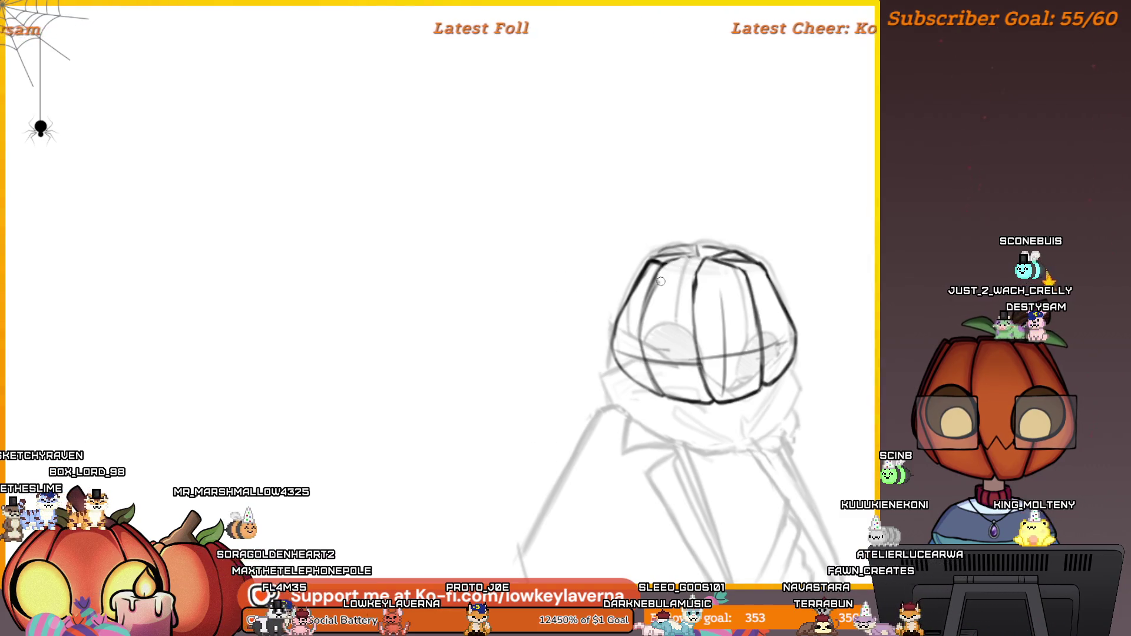
# - Zoom and pan to bring the whole figure's head and coat into view
pyautogui.scroll(-3, 782, 165)
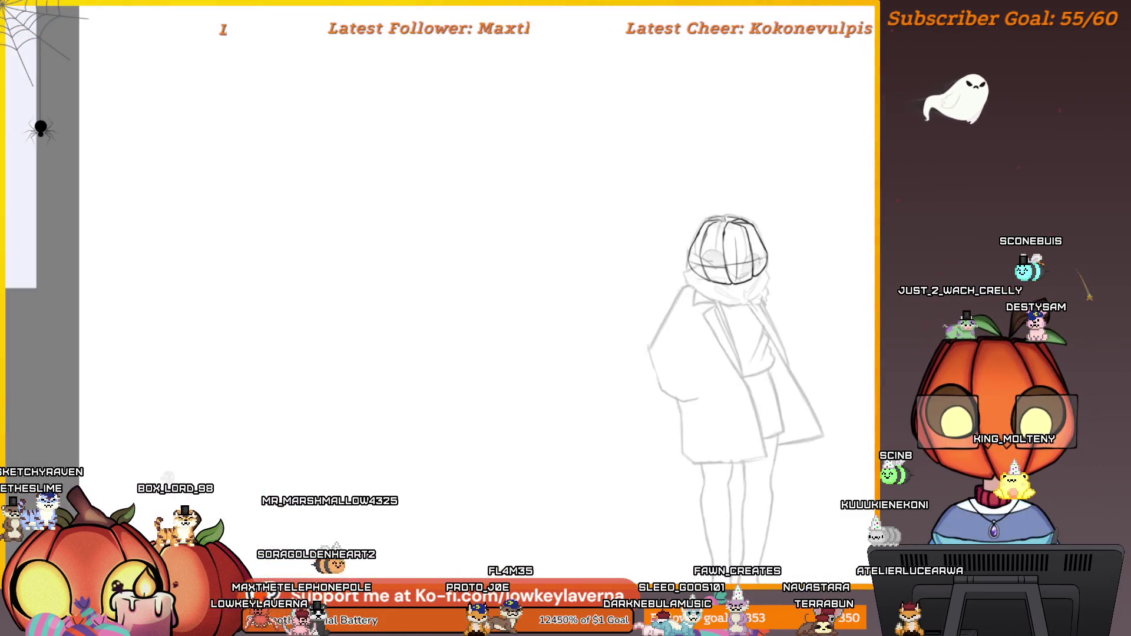
pyautogui.scroll(3, 701, 225)
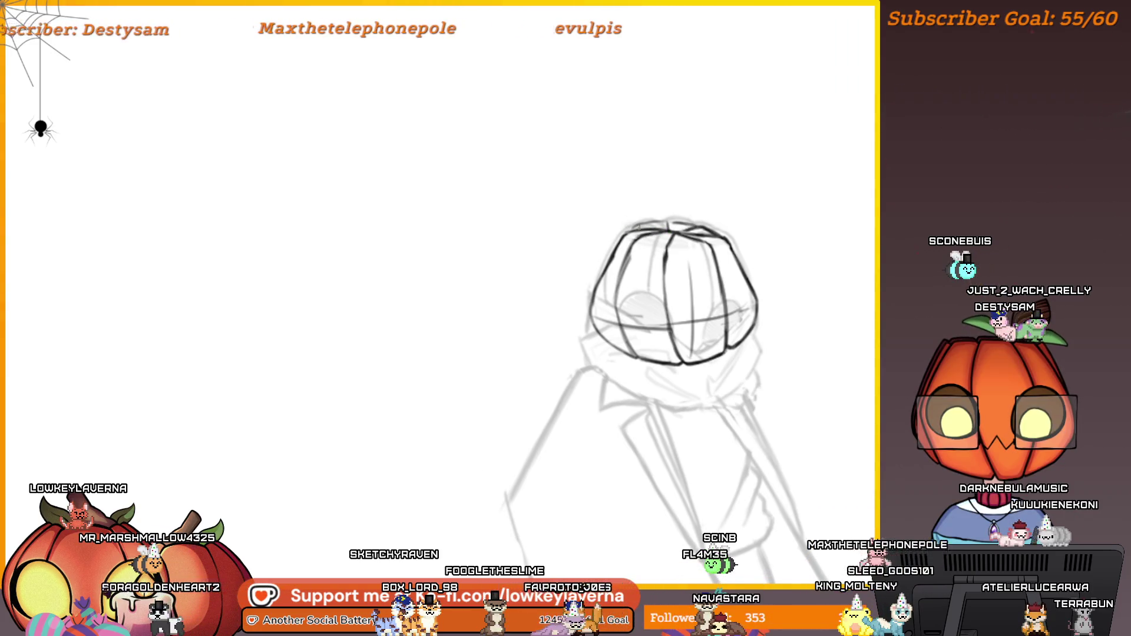
pyautogui.scroll(-3, 701, 187)
pyautogui.moveTo(758, 181); pyautogui.dragTo(679, 154)
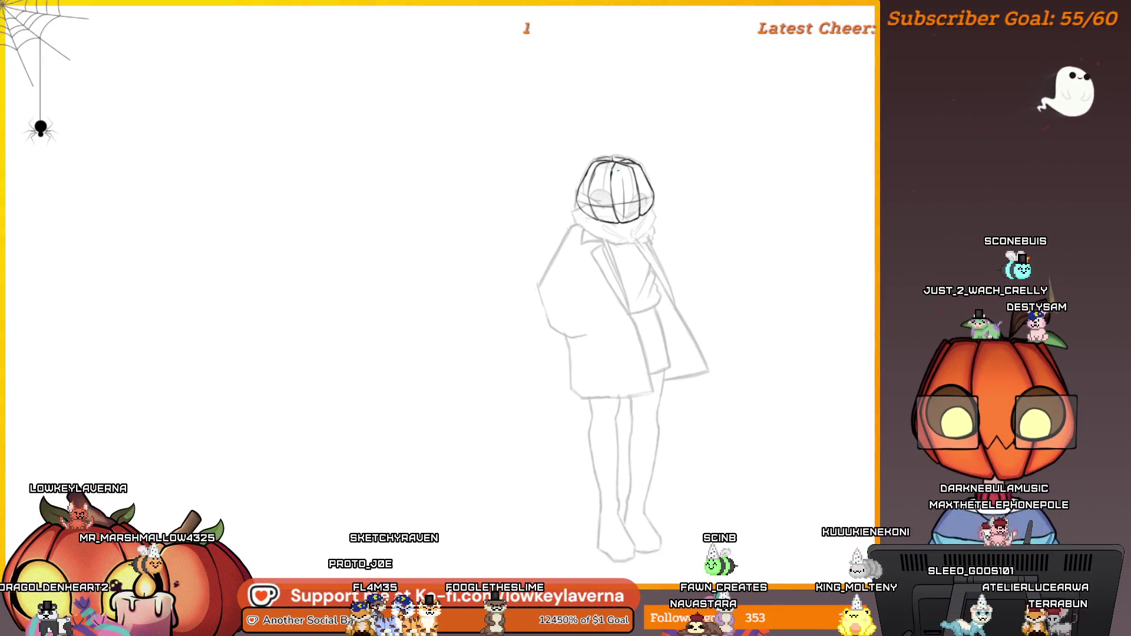
pyautogui.moveTo(631, 71); pyautogui.dragTo(640, 70)
pyautogui.scroll(2, 676, 112)
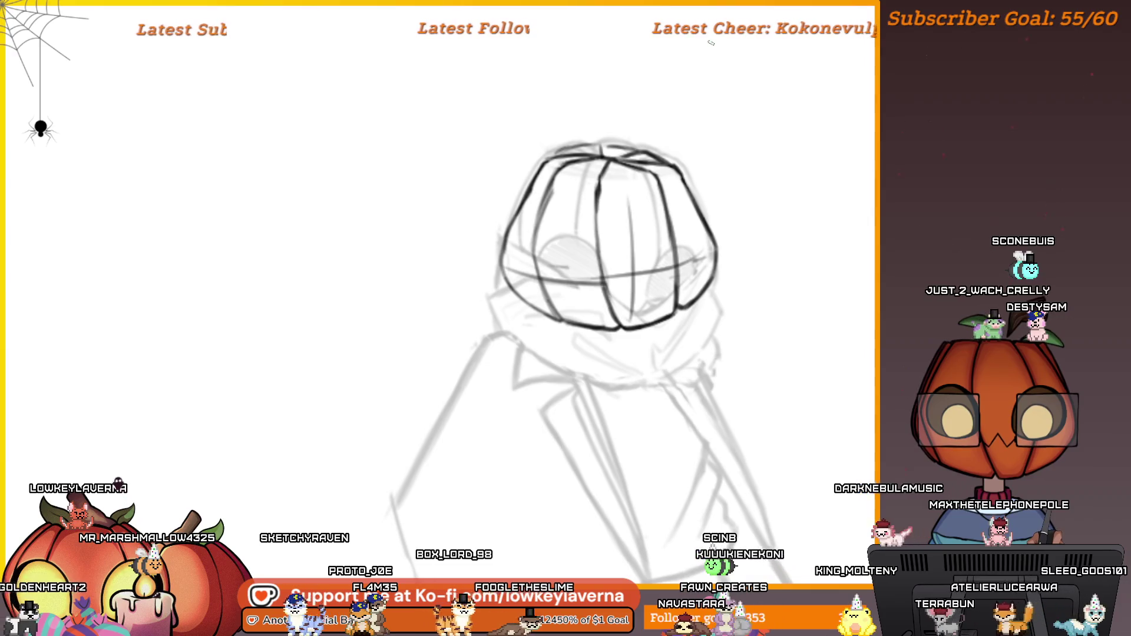
# - Transform the dark pumpkin drawing, moving it left and down off the character, and apply it
pyautogui.hotkey('ctrl', 't')
pyautogui.moveTo(613, 177)
pyautogui.mouseDown()
pyautogui.moveTo(389, 236)
pyautogui.moveTo(370, 254)
pyautogui.mouseUp()
pyautogui.press('Return')
pyautogui.moveTo(463, 329)
pyautogui.mouseDown()
pyautogui.moveTo(511, 265)
pyautogui.moveTo(427, 298)
pyautogui.mouseUp()
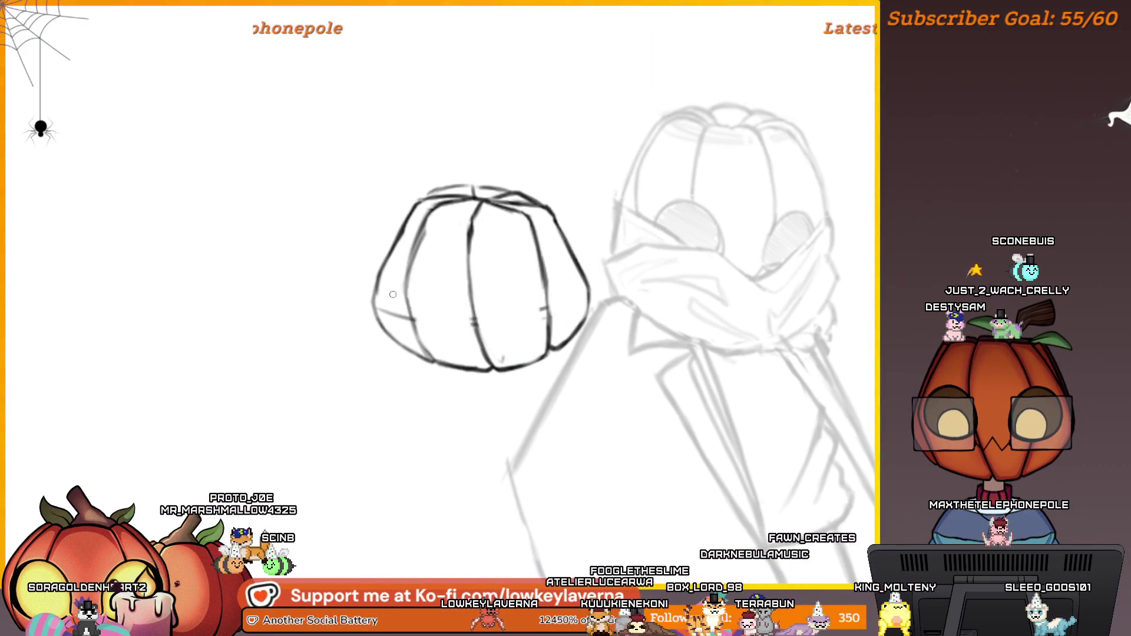
# - Move the pumpkin back onto the head, rotate it about 13° clockwise, narrow it slightly, and apply
pyautogui.scroll(1, 561, 318)
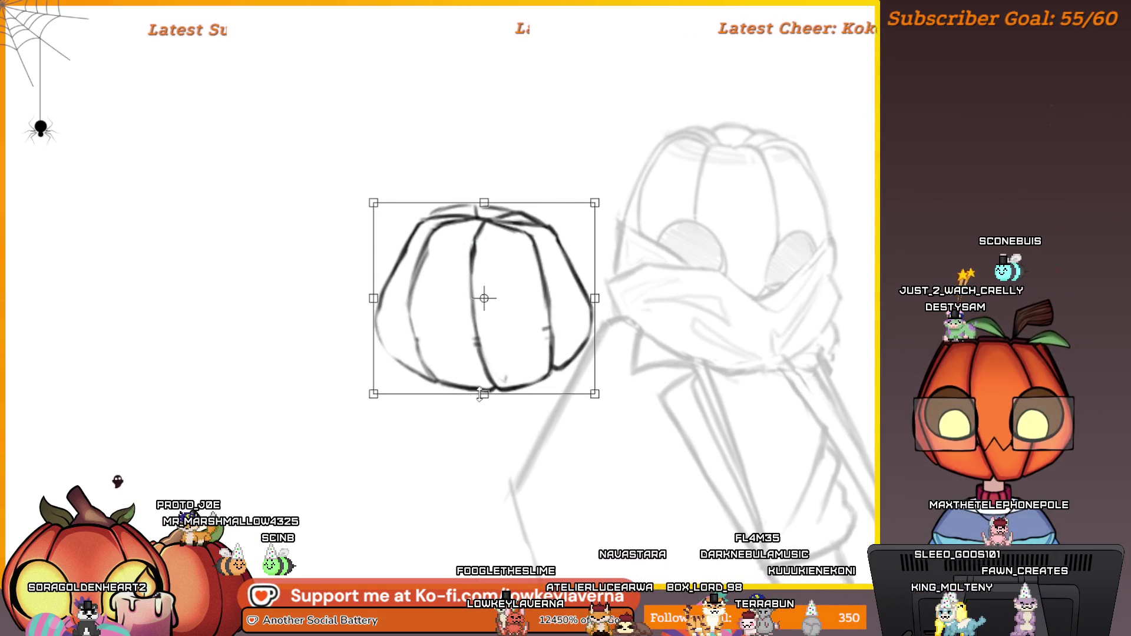
pyautogui.moveTo(507, 363); pyautogui.dragTo(765, 268)
pyautogui.moveTo(875, 237); pyautogui.dragTo(865, 268)
pyautogui.hotkey('ctrl', '-')
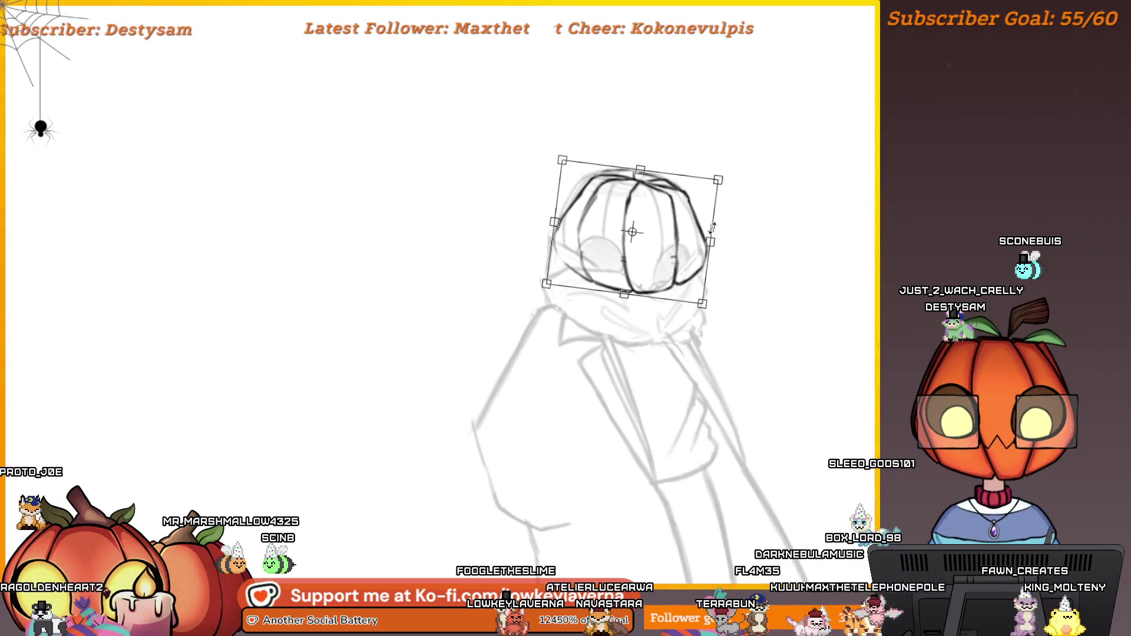
pyautogui.moveTo(709, 241); pyautogui.dragTo(702, 241)
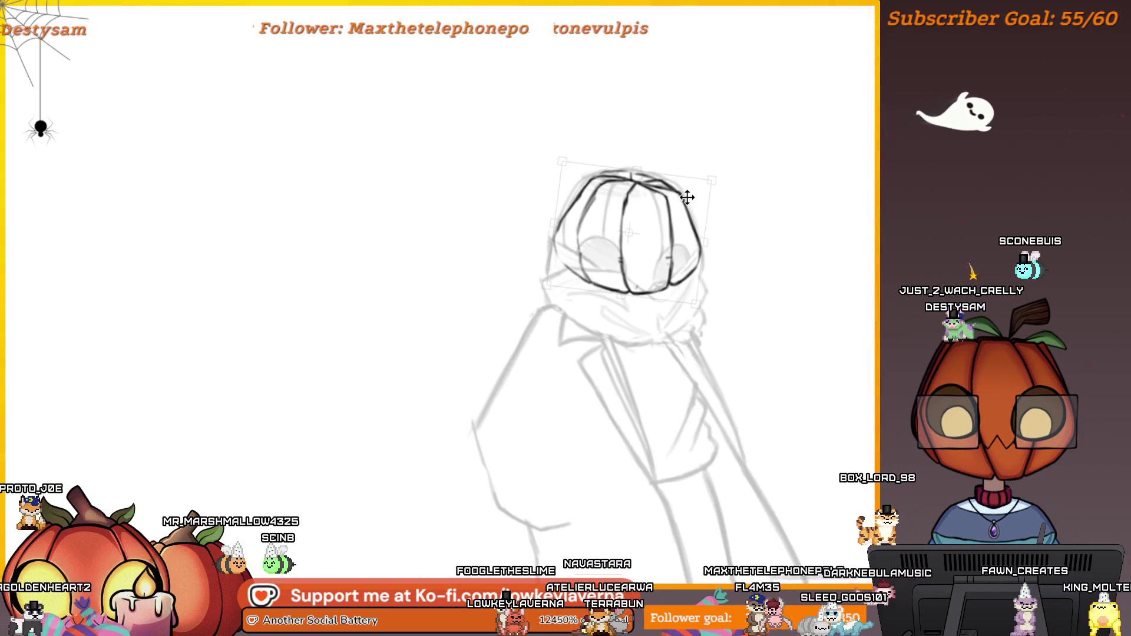
pyautogui.press('Return')
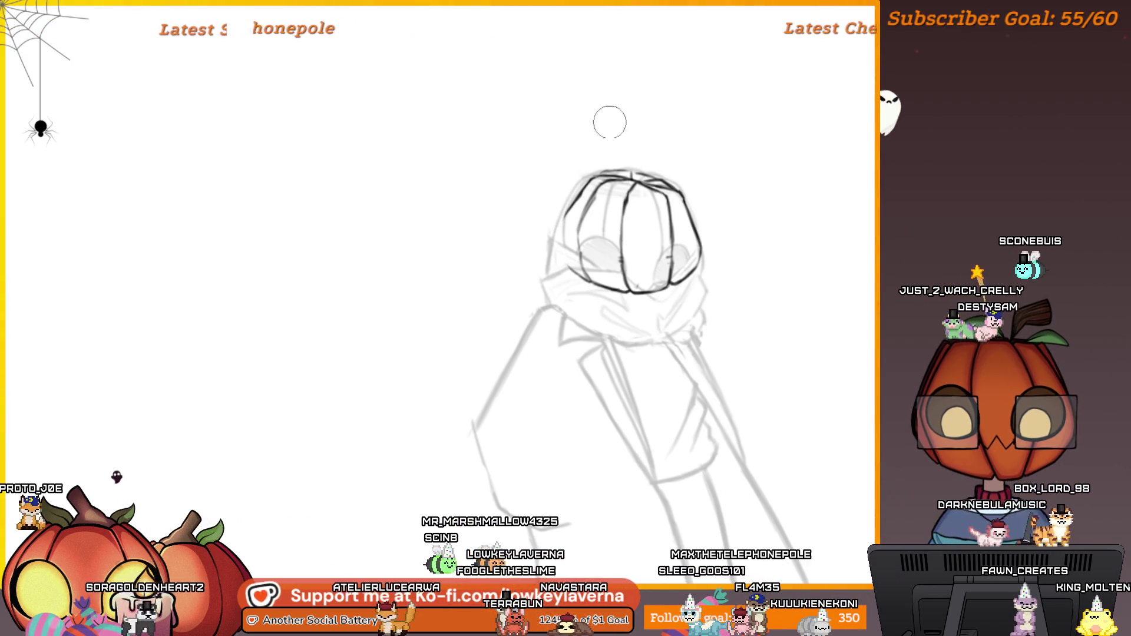
# - Start and cancel another transform on the pumpkin, then bring up the quick brush palette
pyautogui.scroll(3, 581, 213)
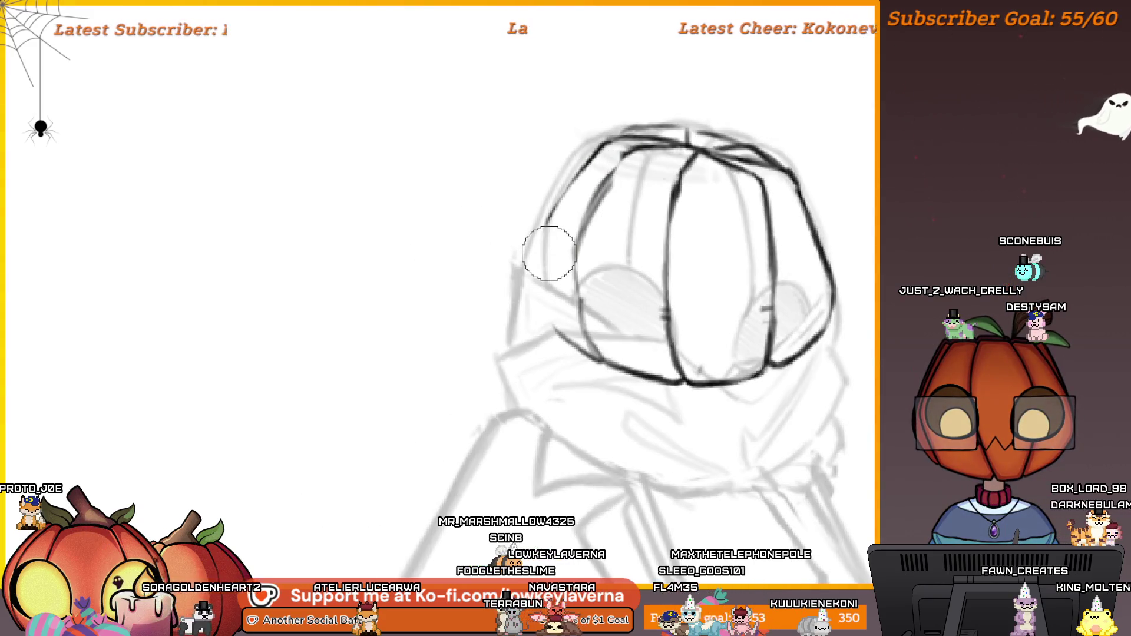
pyautogui.hotkey('ctrl', 't')
pyautogui.press('Escape')
pyautogui.rightClick(559, 324)
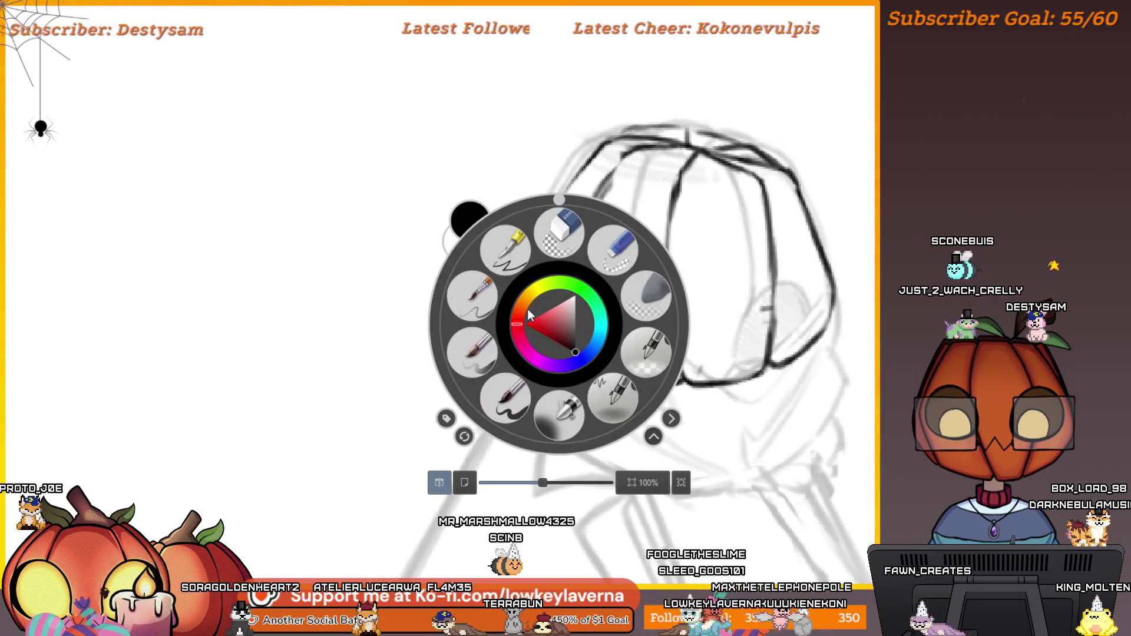
pyautogui.click(743, 315)
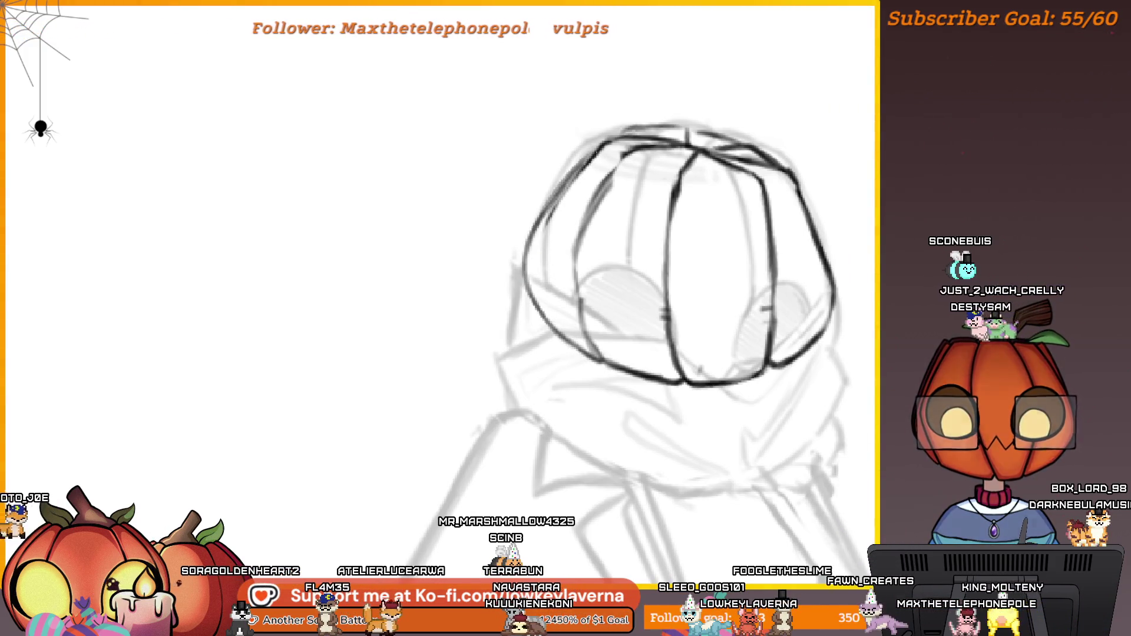
pyautogui.scroll(-5, 586, 203)
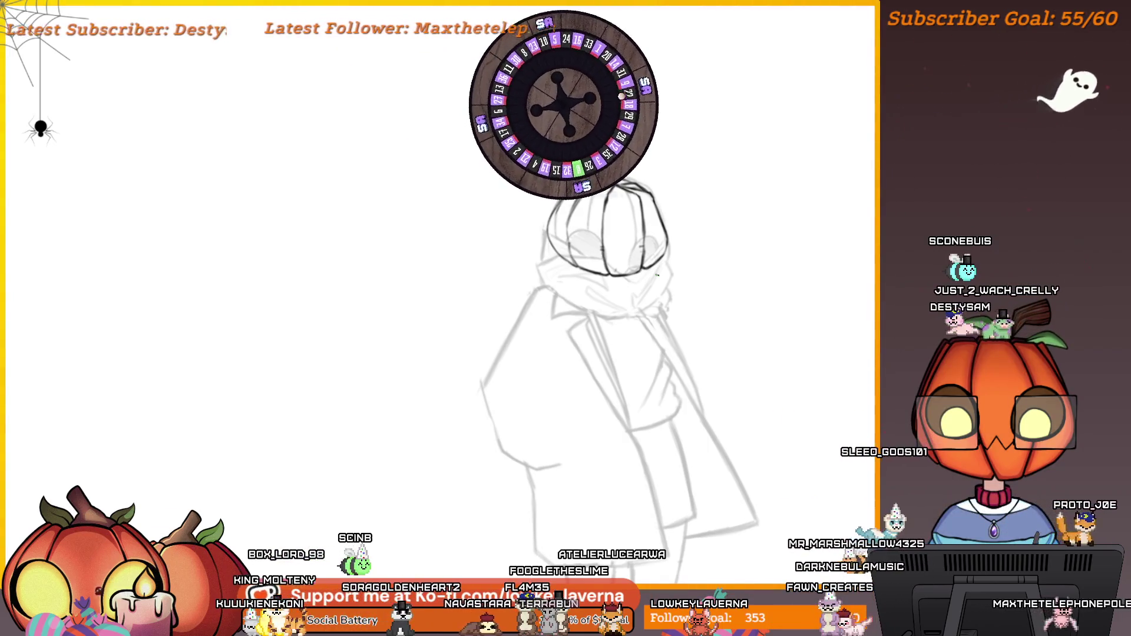
pyautogui.hotkey('ctrl', 't')
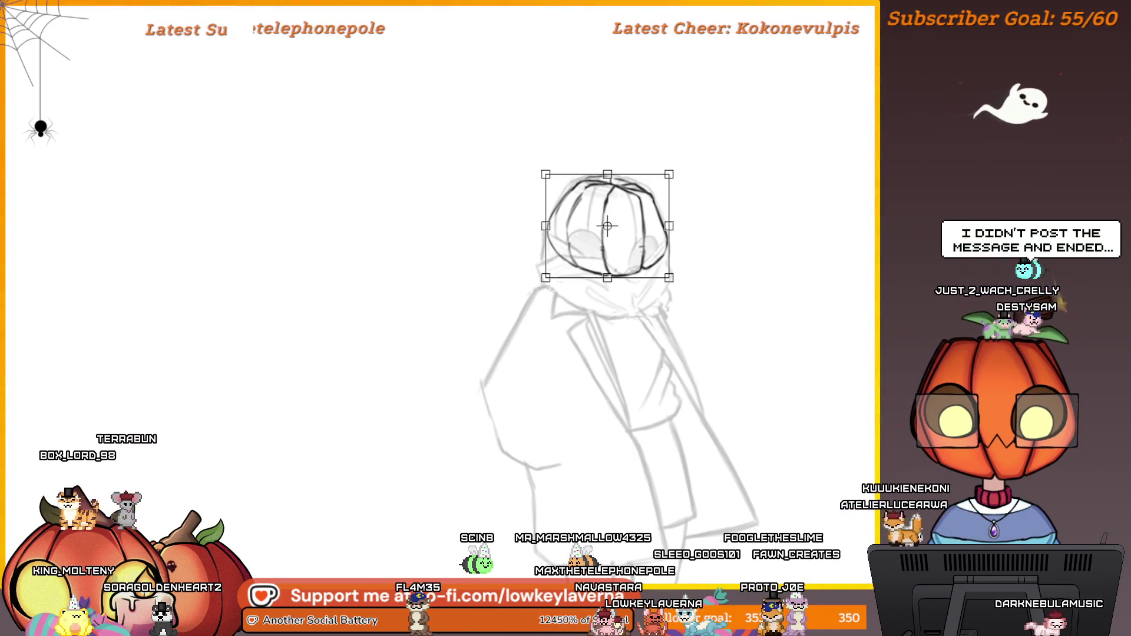
pyautogui.hscroll(5, 436, 318)
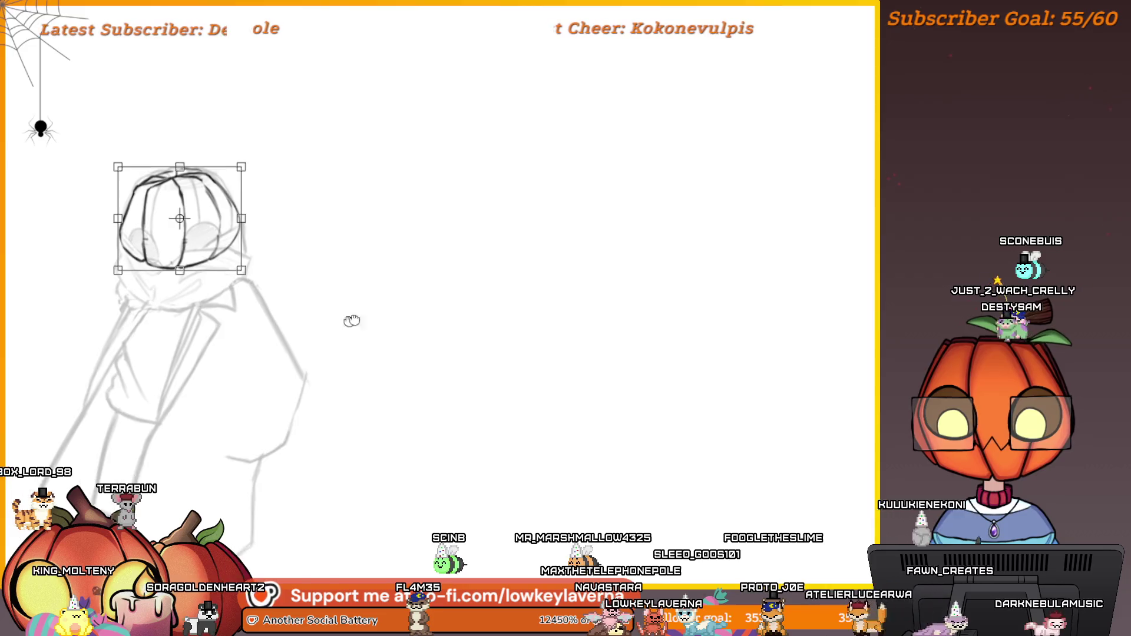
pyautogui.hscroll(-6, 354, 320)
pyautogui.press('Return')
pyautogui.scroll(5, 697, 256)
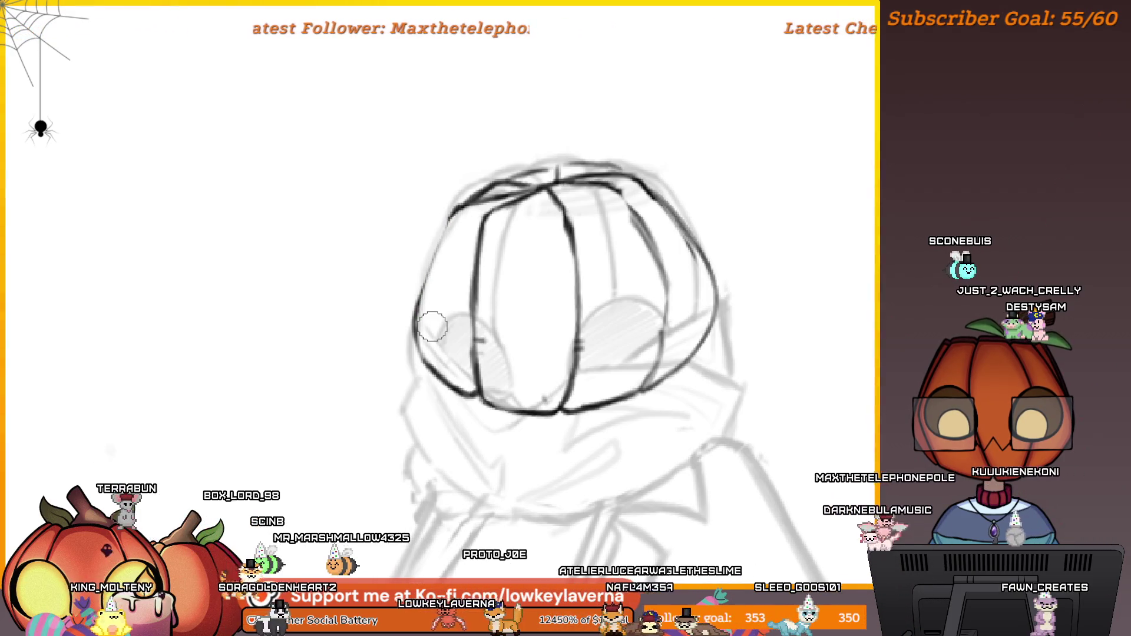
pyautogui.hotkey('ctrl', 't')
pyautogui.press('Return')
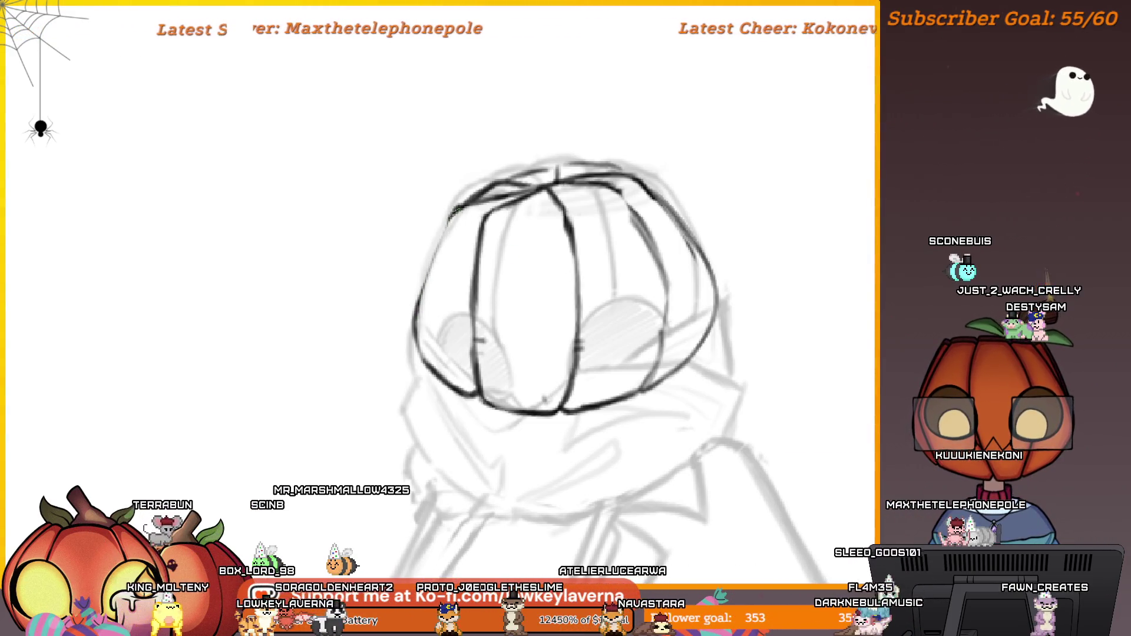
pyautogui.keyDown('alt'); pyautogui.click(565, 162); pyautogui.keyUp('alt')
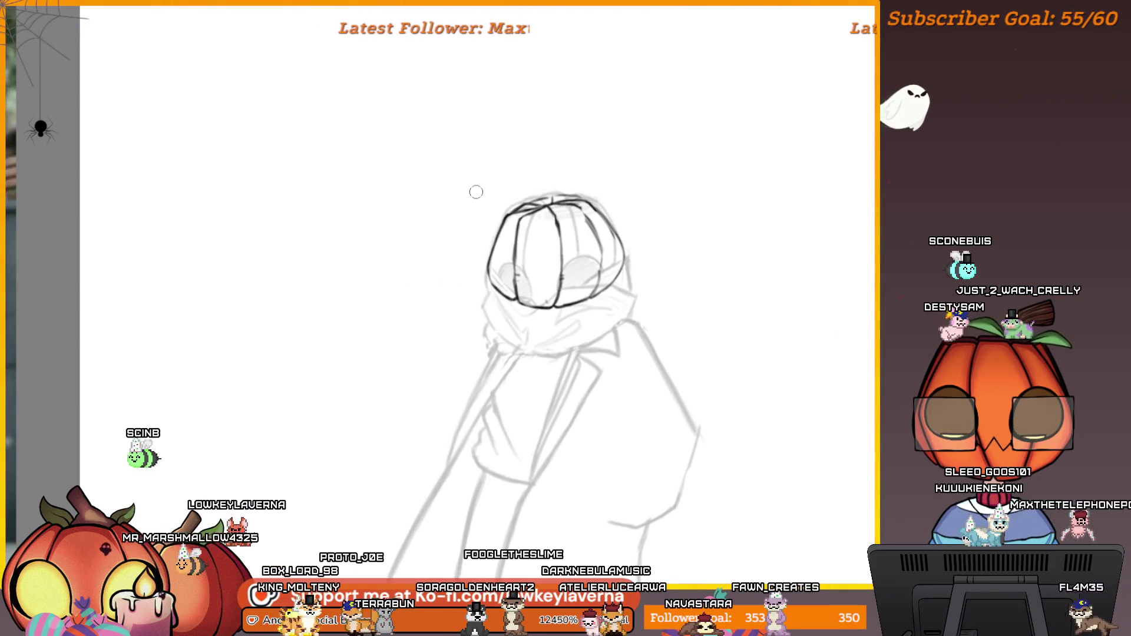
pyautogui.click(612, 237)
pyautogui.click(639, 230)
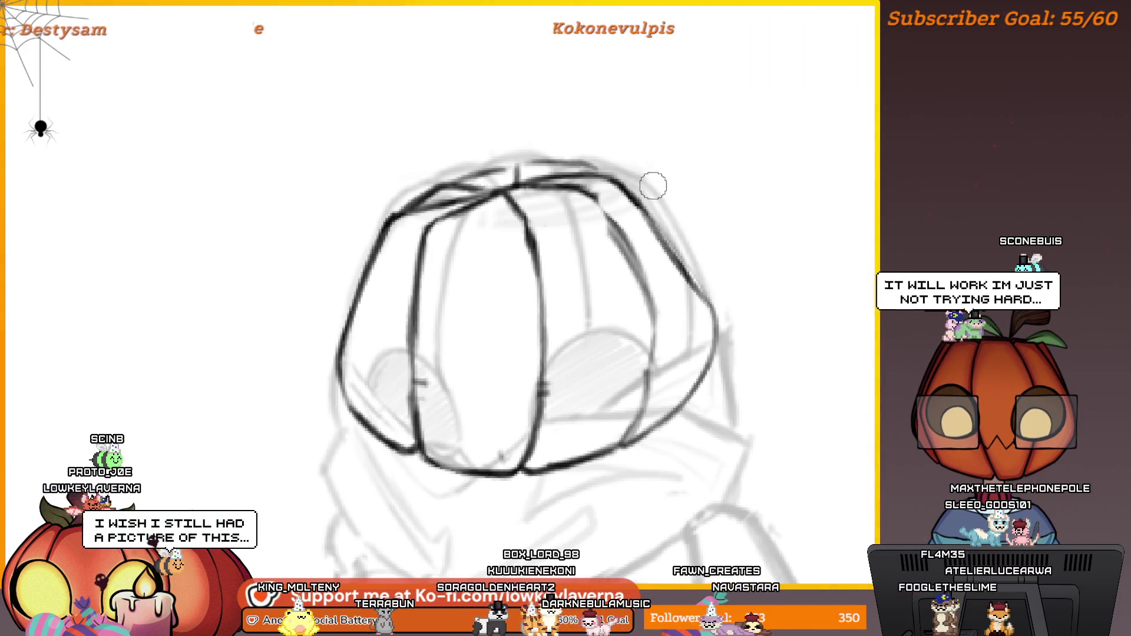
pyautogui.keyDown('alt'); pyautogui.click(709, 250); pyautogui.keyUp('alt')
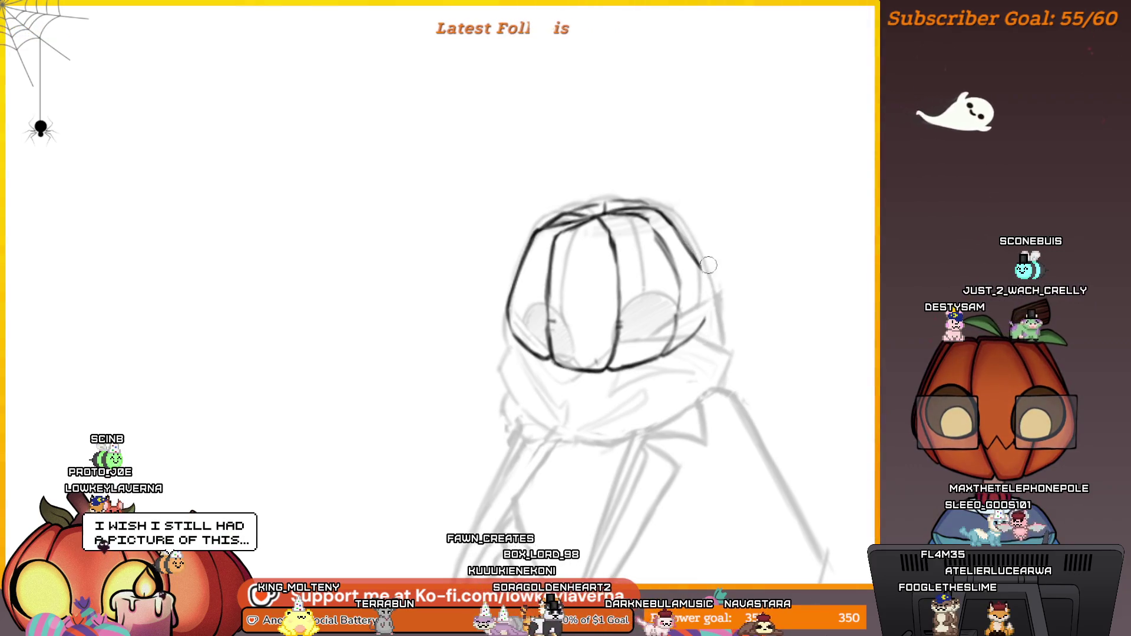
pyautogui.scroll(-2, 707, 259)
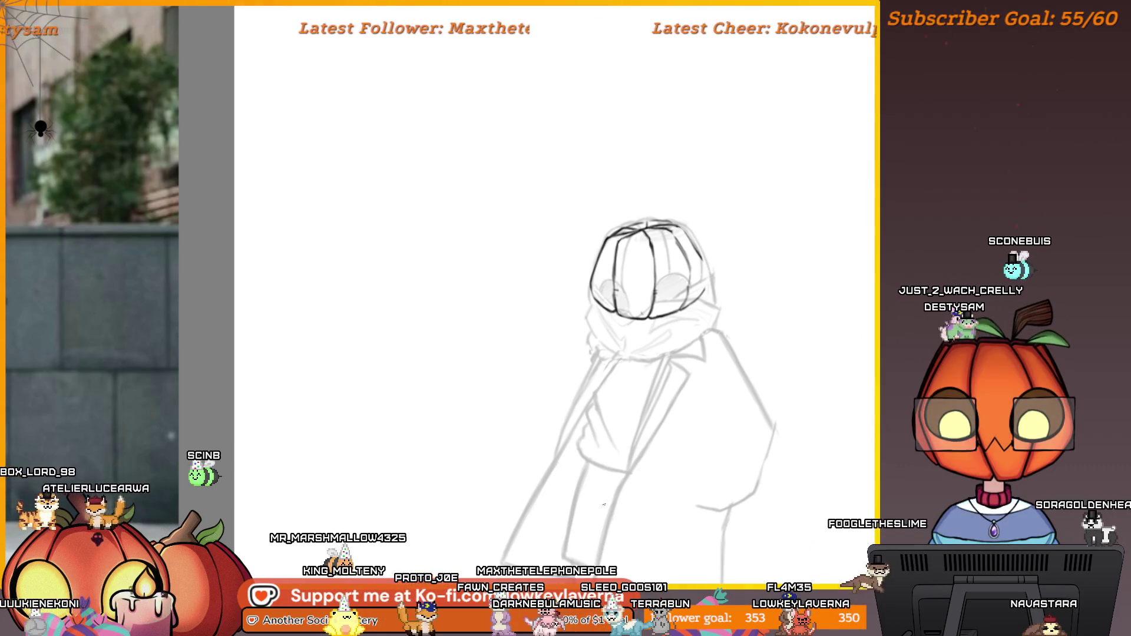
# - Zoom and pan around the head, then fit the whole canvas and reference images into view with Ctrl+0
pyautogui.click(674, 213)
pyautogui.click(673, 213)
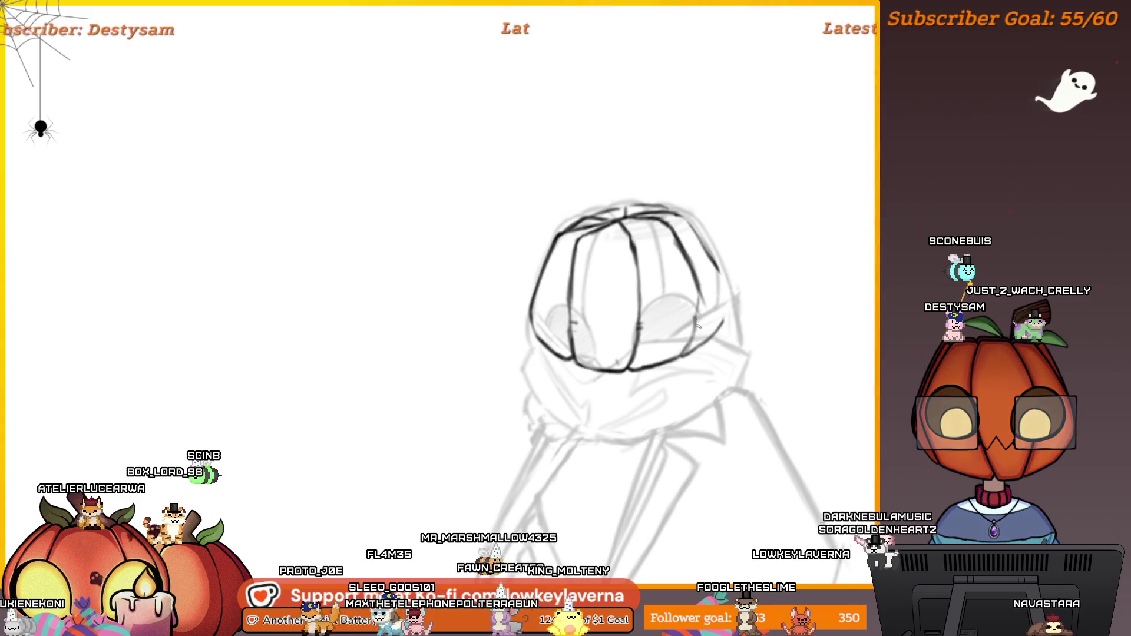
pyautogui.moveTo(692, 297)
pyautogui.mouseDown()
pyautogui.moveTo(613, 353)
pyautogui.moveTo(468, 285)
pyautogui.moveTo(681, 232)
pyautogui.moveTo(717, 274)
pyautogui.mouseUp()
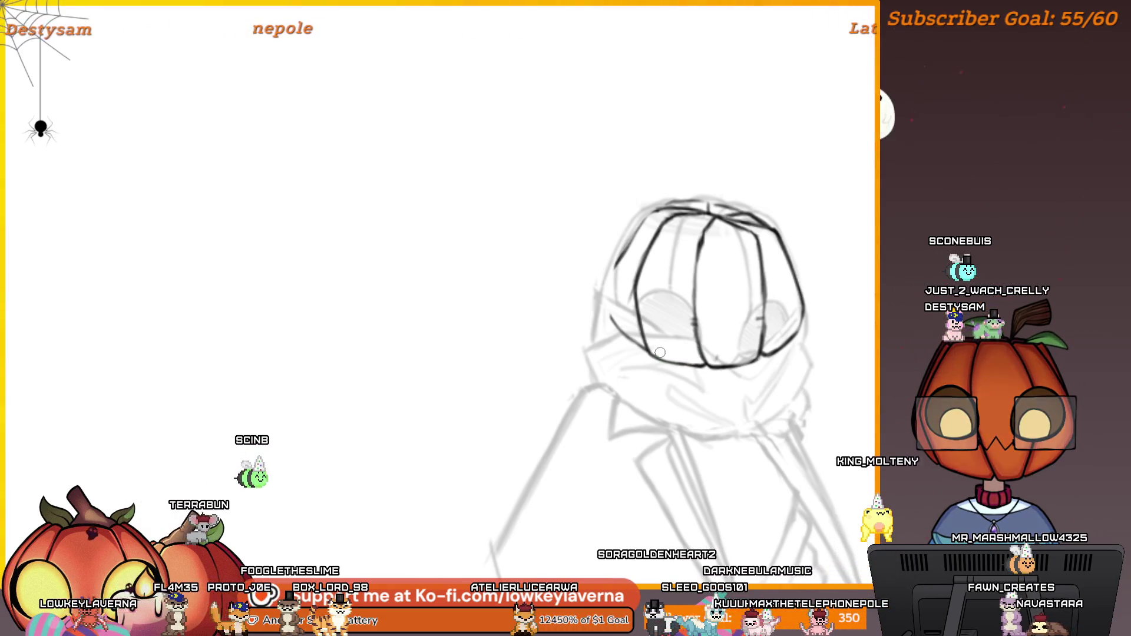
pyautogui.scroll(1, 654, 365)
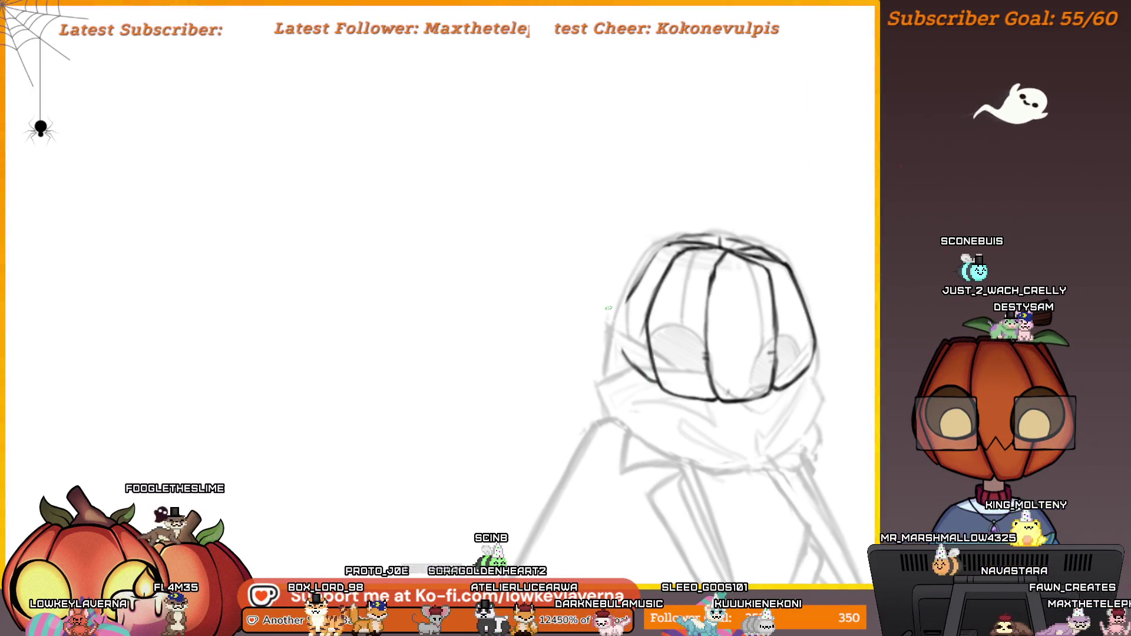
pyautogui.scroll(-2, 685, 279)
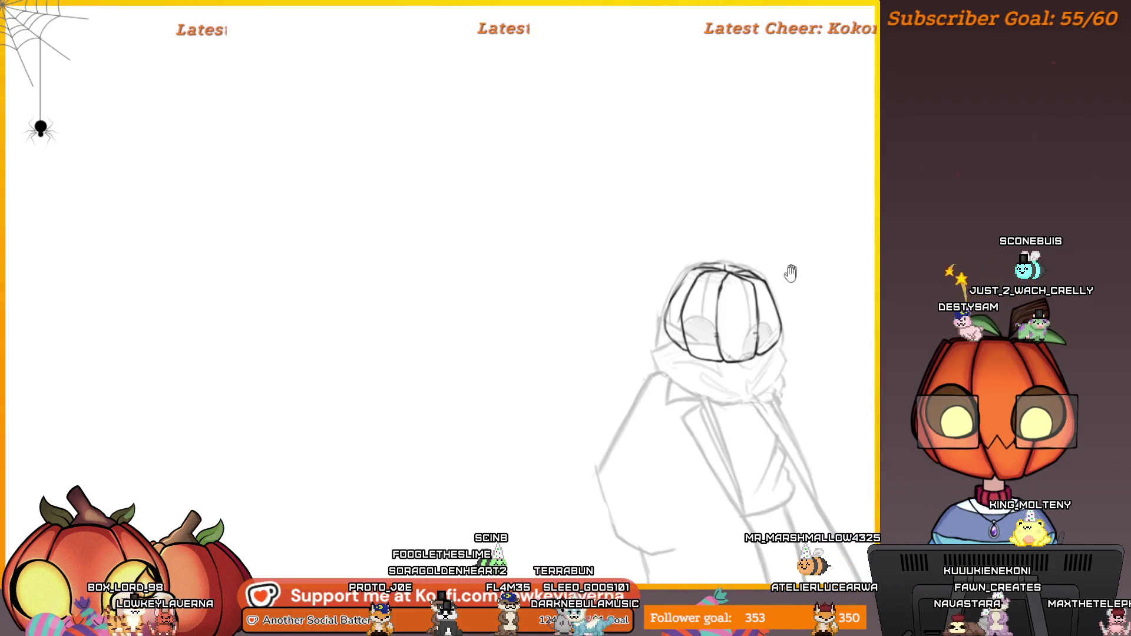
pyautogui.moveTo(791, 273); pyautogui.dragTo(780, 236)
pyautogui.hotkey('ctrl', '0')
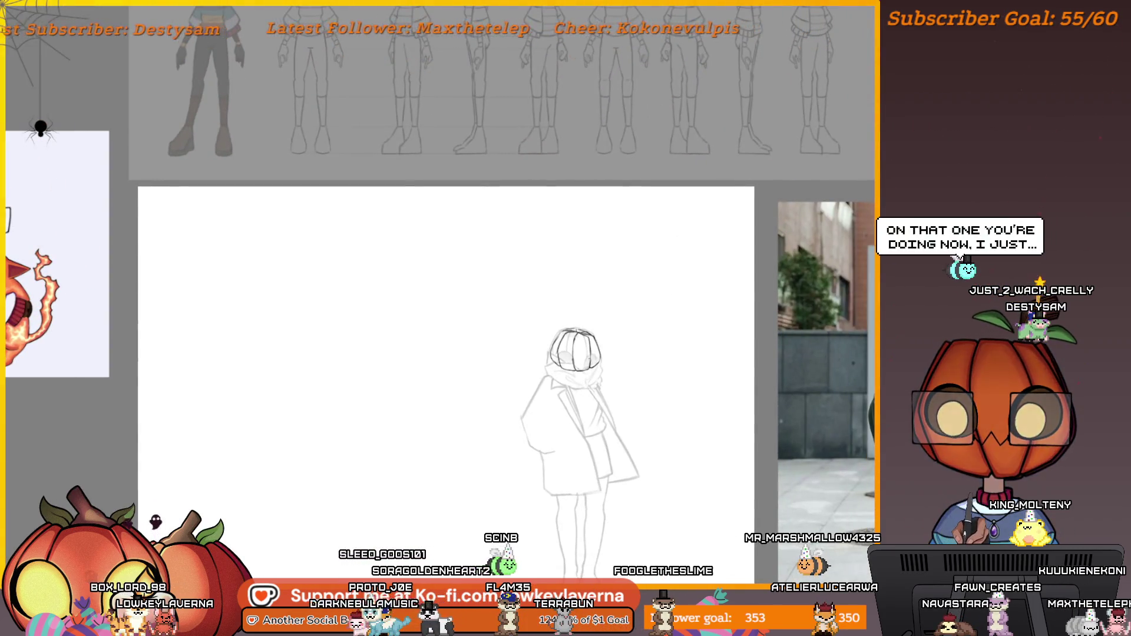
# - Move the turnaround reference sheet down over the canvas and tilt it clockwise to match the figure
pyautogui.moveTo(556, 81)
pyautogui.mouseDown()
pyautogui.moveTo(626, 406)
pyautogui.moveTo(576, 476)
pyautogui.mouseUp()
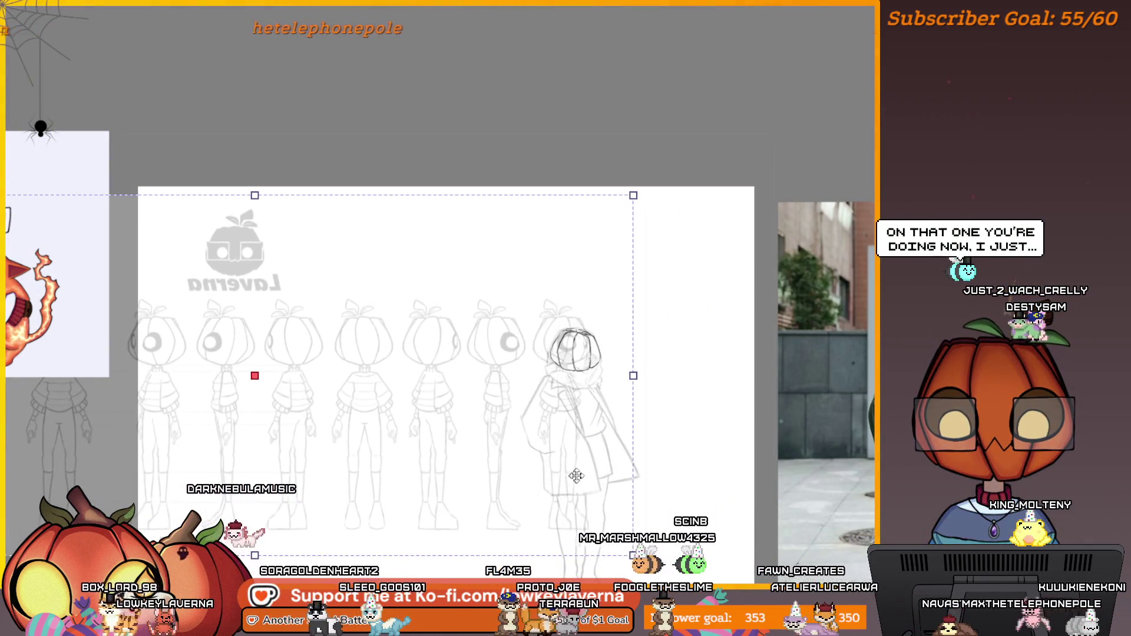
pyautogui.moveTo(671, 424); pyautogui.dragTo(689, 434)
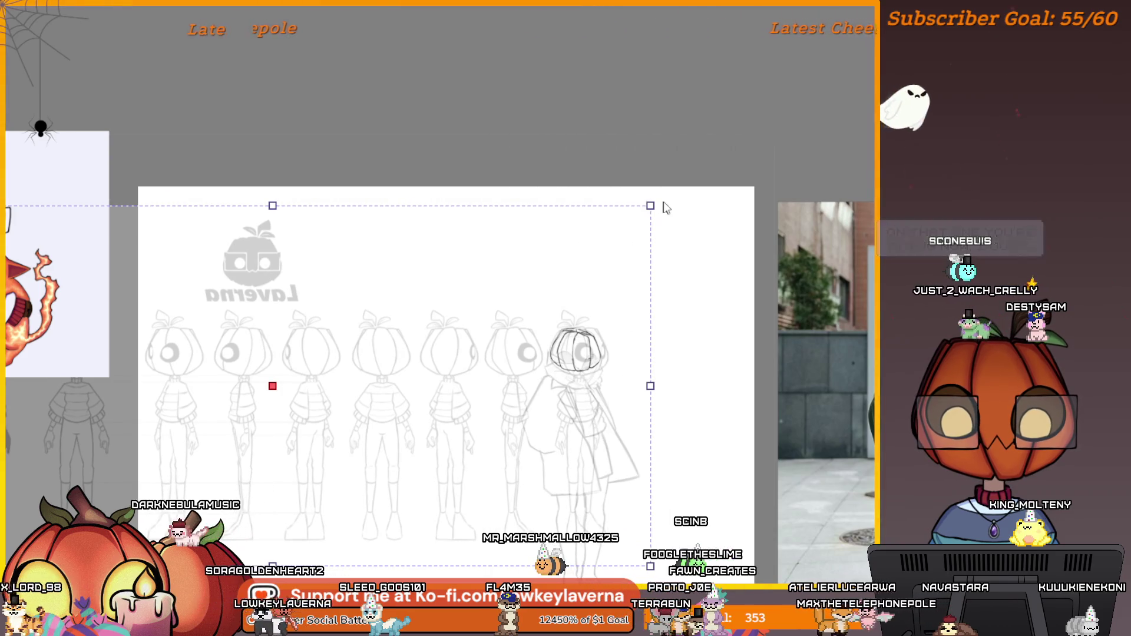
pyautogui.press('Return')
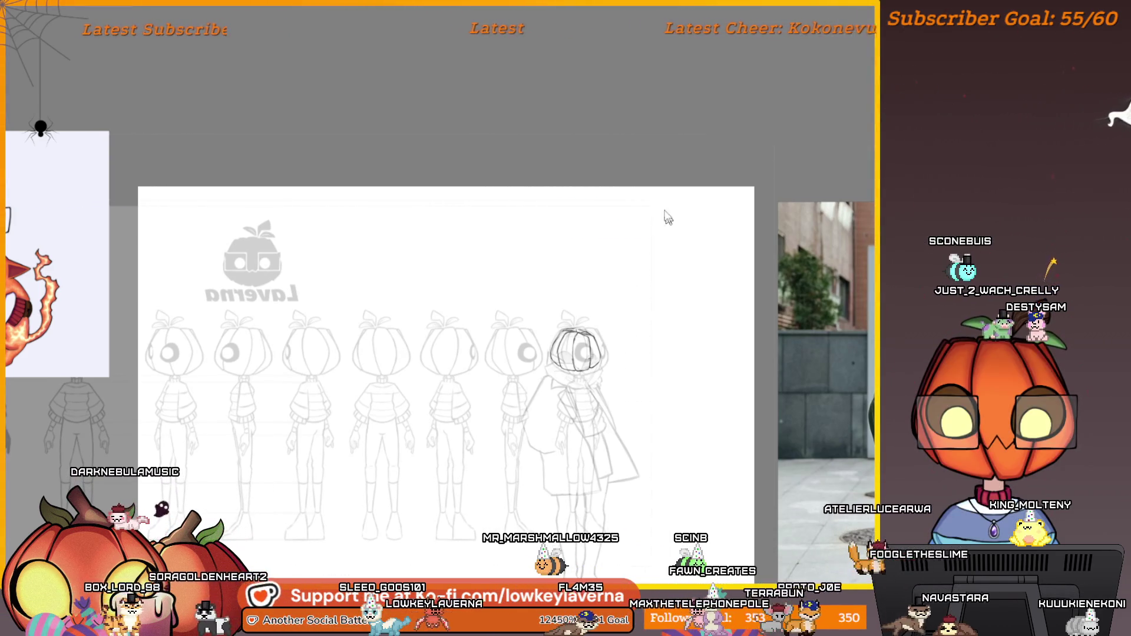
pyautogui.moveTo(648, 199)
pyautogui.mouseDown()
pyautogui.moveTo(671, 247)
pyautogui.moveTo(670, 288)
pyautogui.moveTo(614, 277)
pyautogui.moveTo(615, 262)
pyautogui.mouseUp()
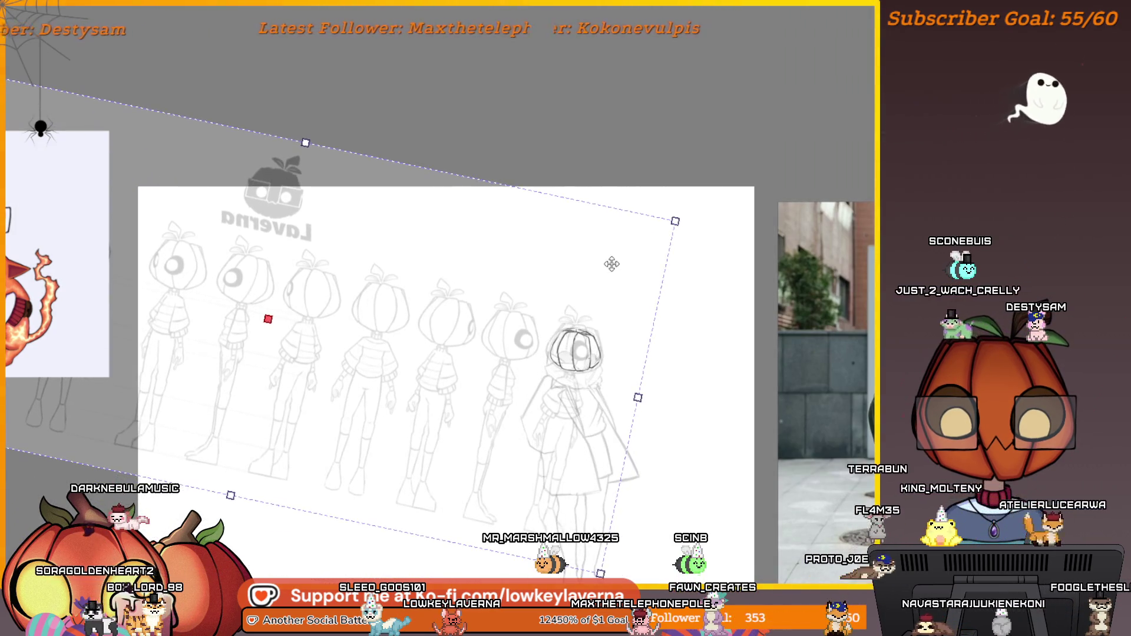
pyautogui.moveTo(676, 220)
pyautogui.mouseDown()
pyautogui.moveTo(625, 246)
pyautogui.moveTo(626, 268)
pyautogui.mouseUp()
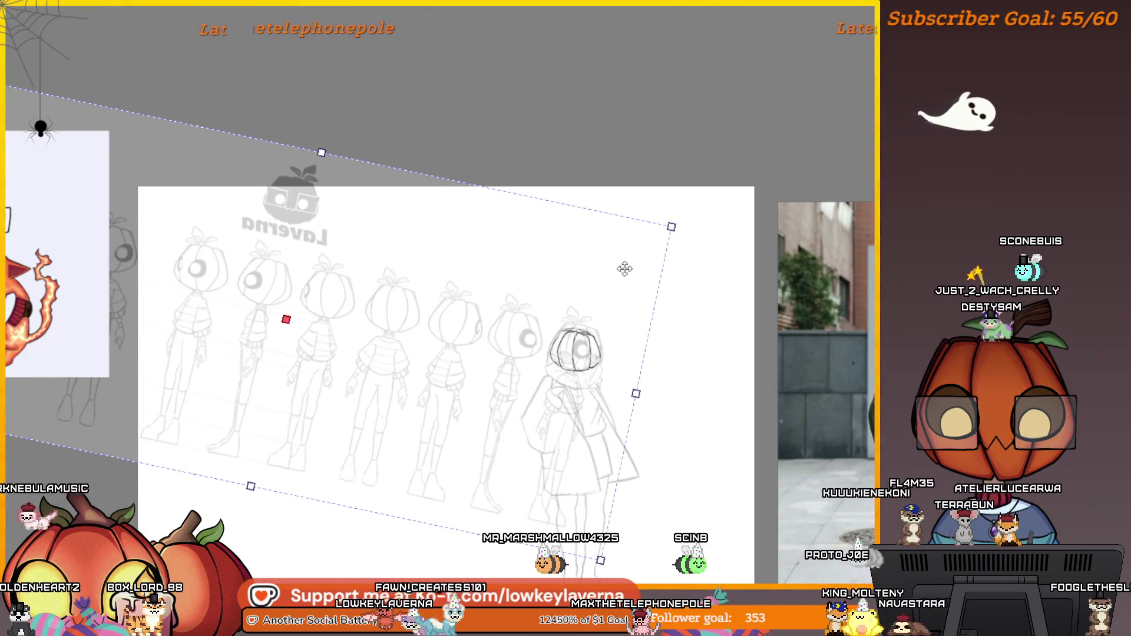
pyautogui.scroll(-2, 705, 248)
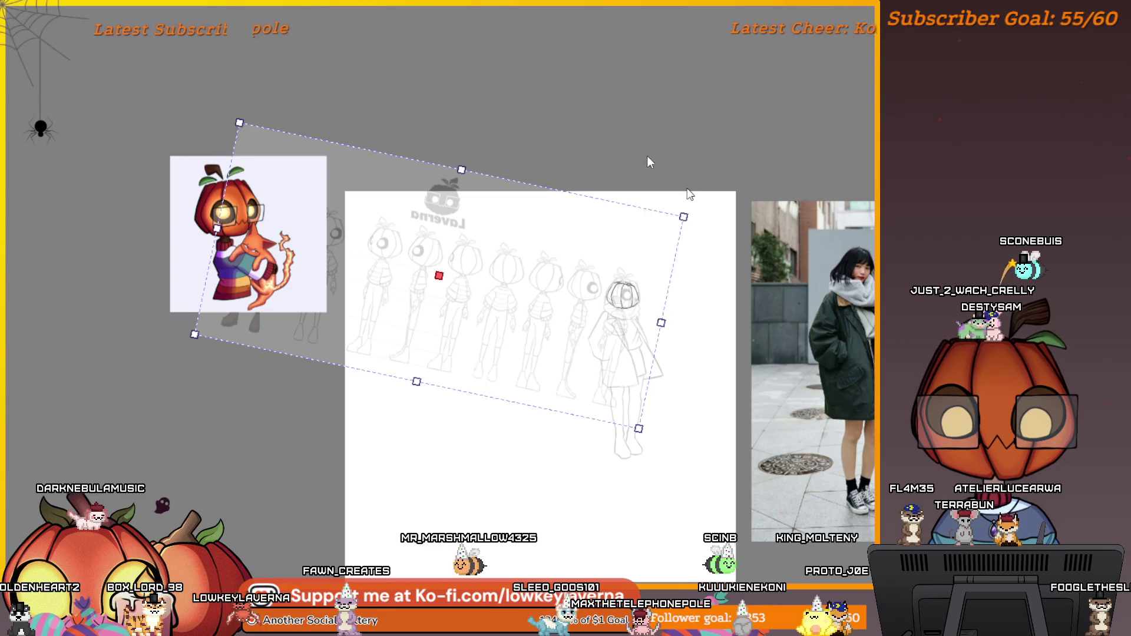
pyautogui.scroll(3, 676, 226)
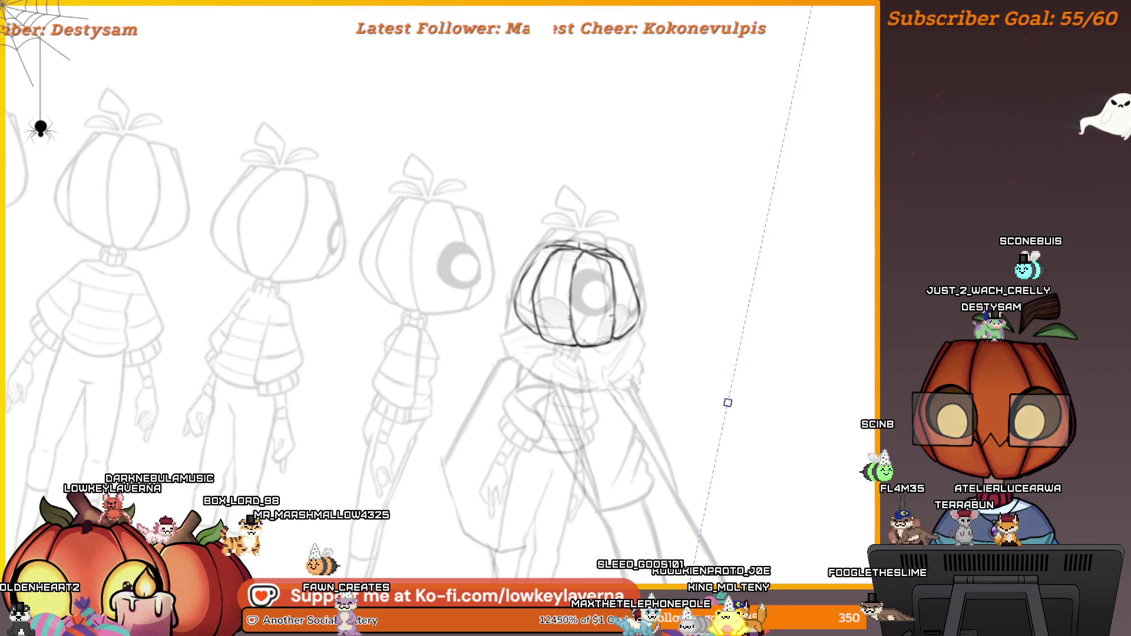
pyautogui.press('Return')
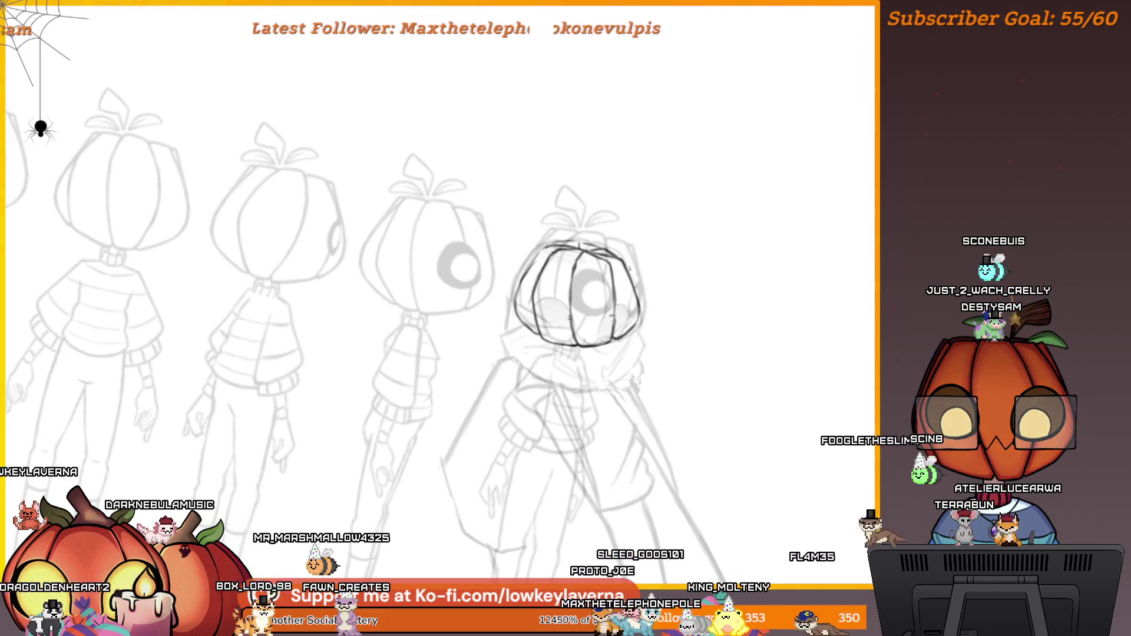
pyautogui.hotkey('ctrl', '0')
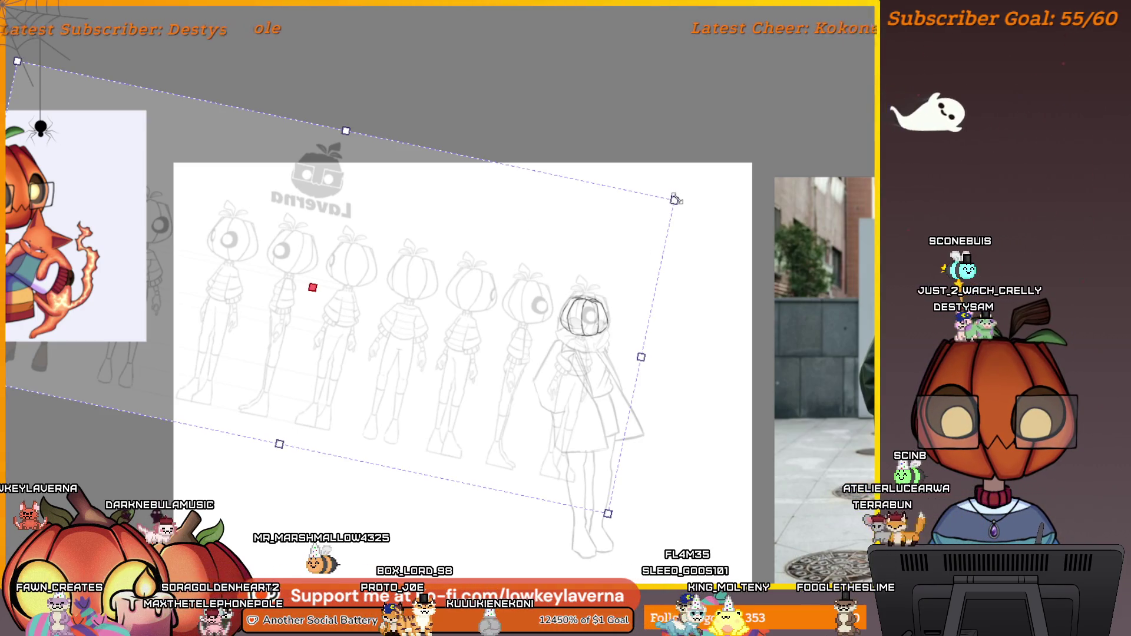
# - Rescale, rotate and shift the reference sheet so its heads line up with the sketched figure
pyautogui.moveTo(676, 200)
pyautogui.mouseDown()
pyautogui.moveTo(657, 202)
pyautogui.moveTo(671, 211)
pyautogui.moveTo(642, 238)
pyautogui.mouseUp()
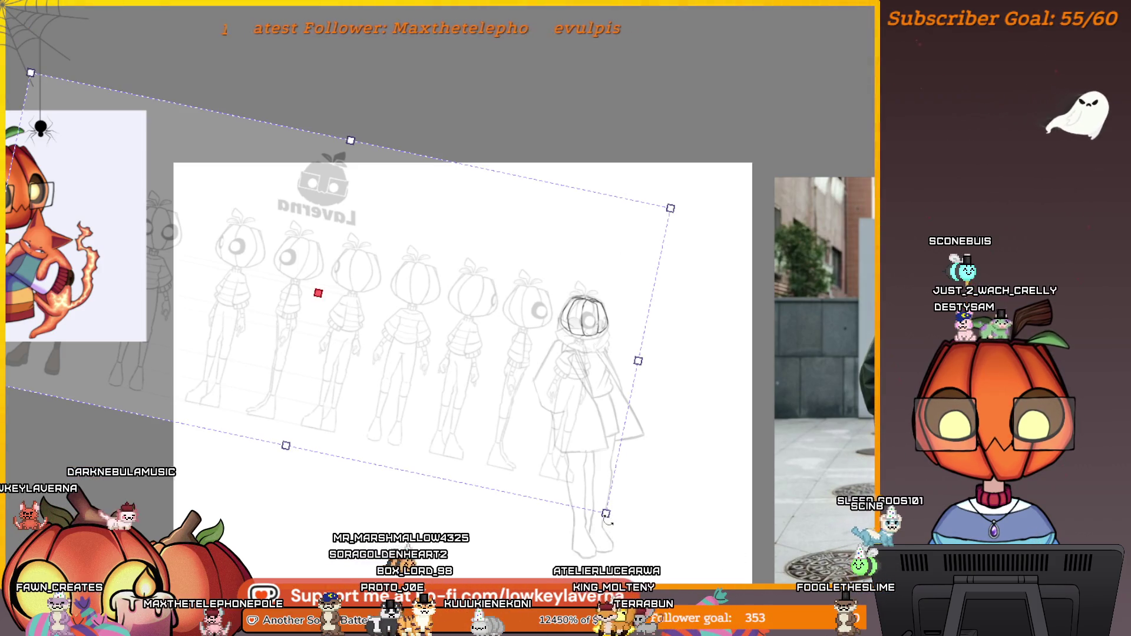
pyautogui.moveTo(606, 518); pyautogui.dragTo(622, 494)
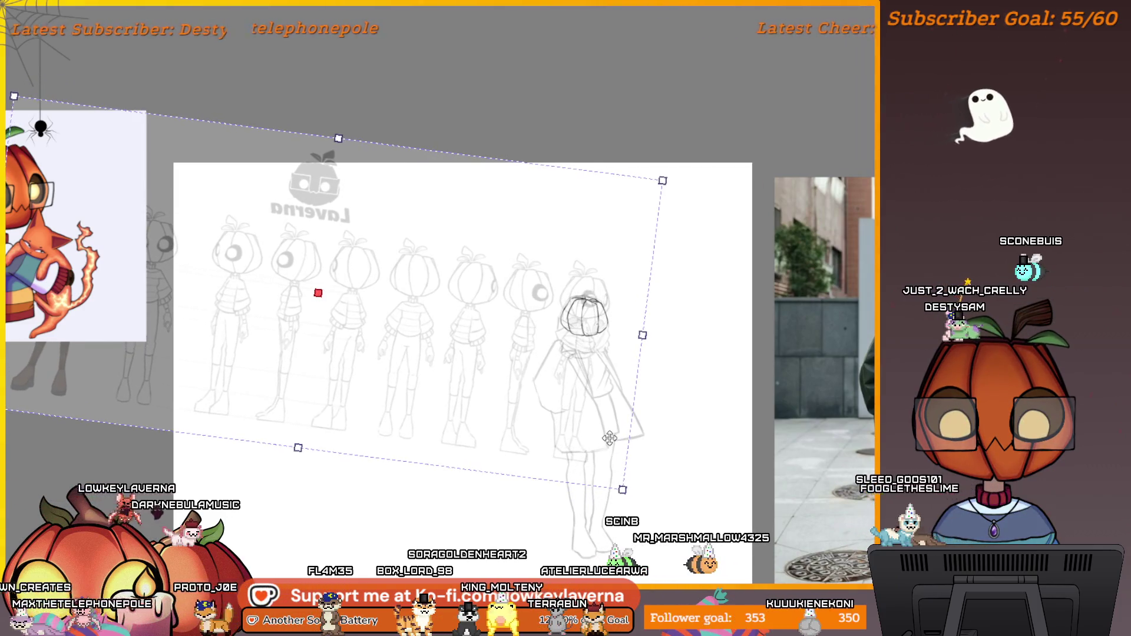
pyautogui.moveTo(609, 438); pyautogui.dragTo(608, 455)
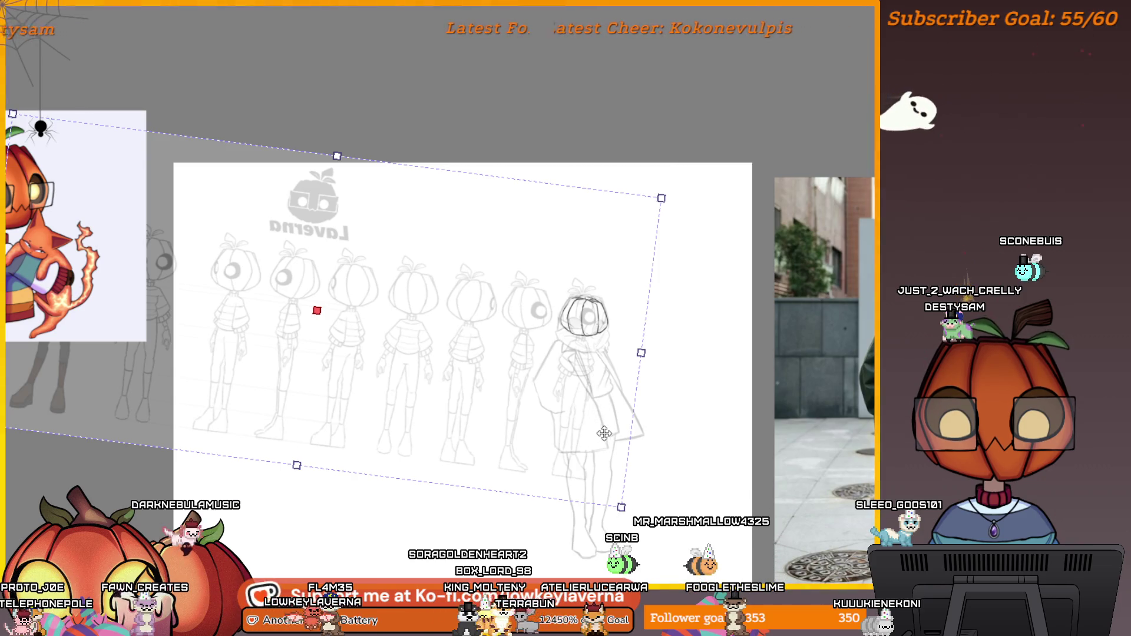
pyautogui.moveTo(605, 438); pyautogui.dragTo(606, 438)
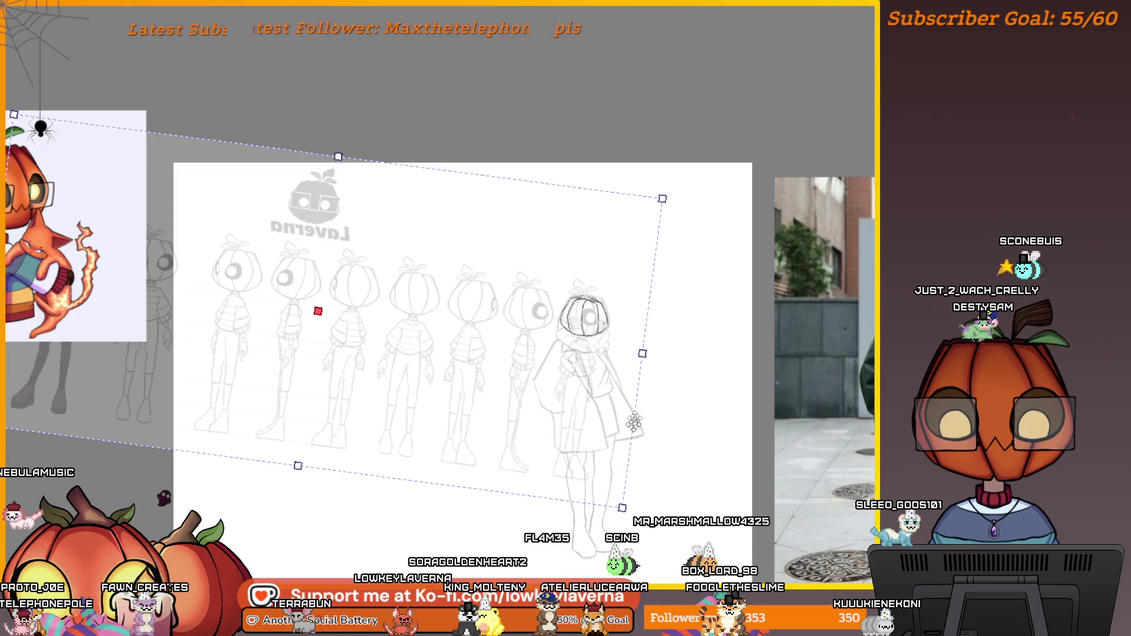
pyautogui.moveTo(662, 199); pyautogui.dragTo(662, 198)
pyautogui.moveTo(628, 234)
pyautogui.mouseDown()
pyautogui.moveTo(616, 238)
pyautogui.moveTo(633, 235)
pyautogui.mouseUp()
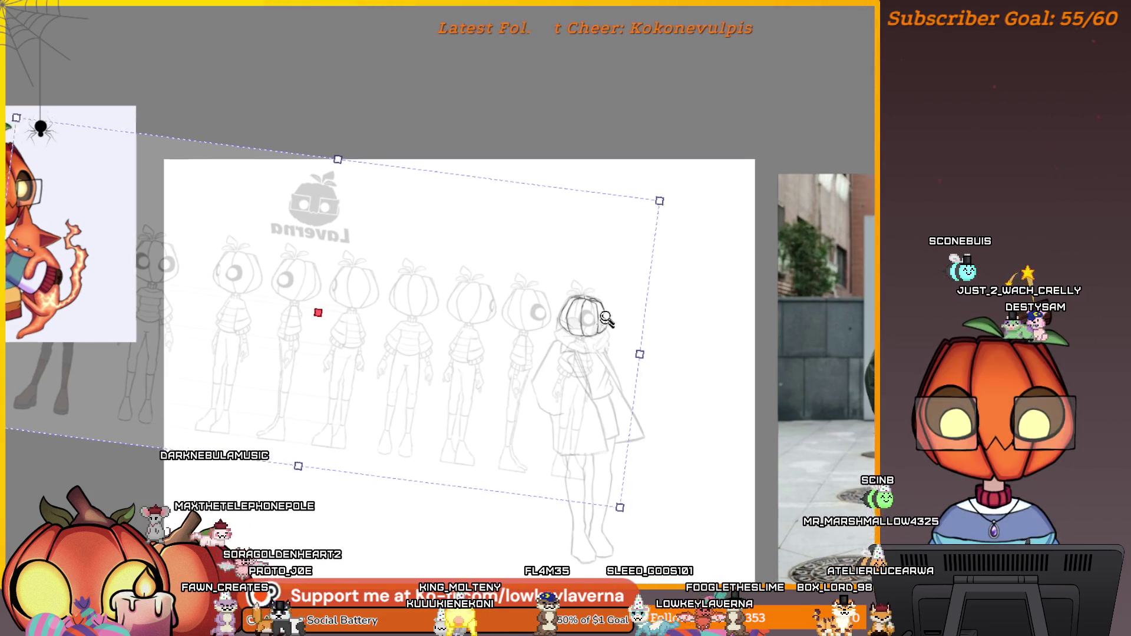
pyautogui.scroll(5, 632, 288)
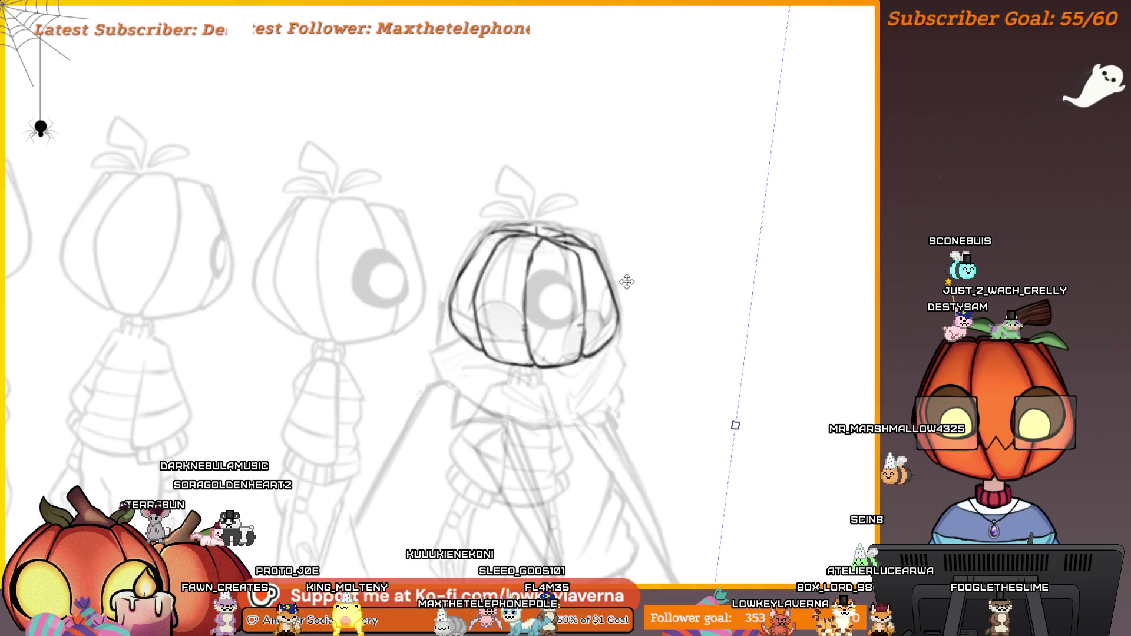
pyautogui.scroll(-5, 589, 237)
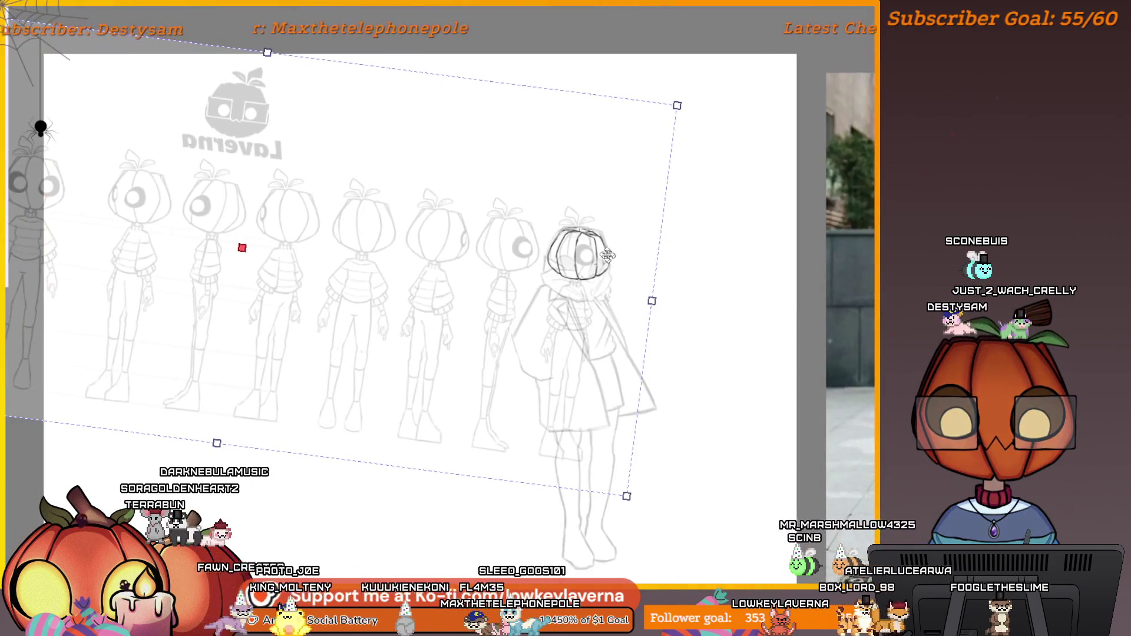
# - Straighten the reference sheet to level and place it near the top of the canvas, above the sketch
pyautogui.hotkey('ctrl', 'z')
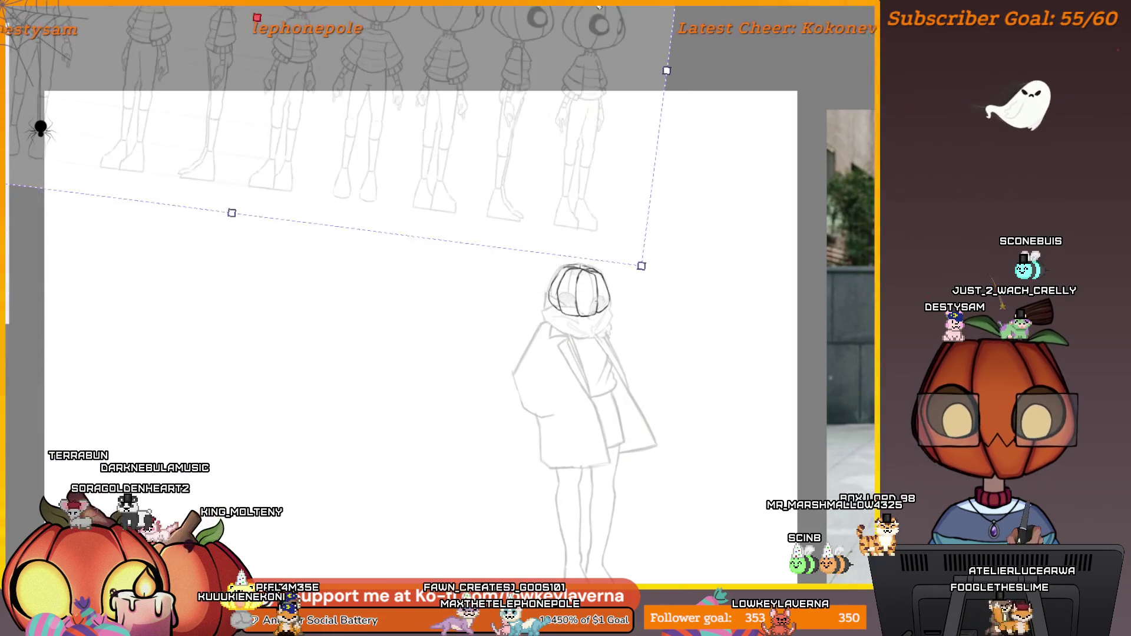
pyautogui.scroll(-3, 652, 151)
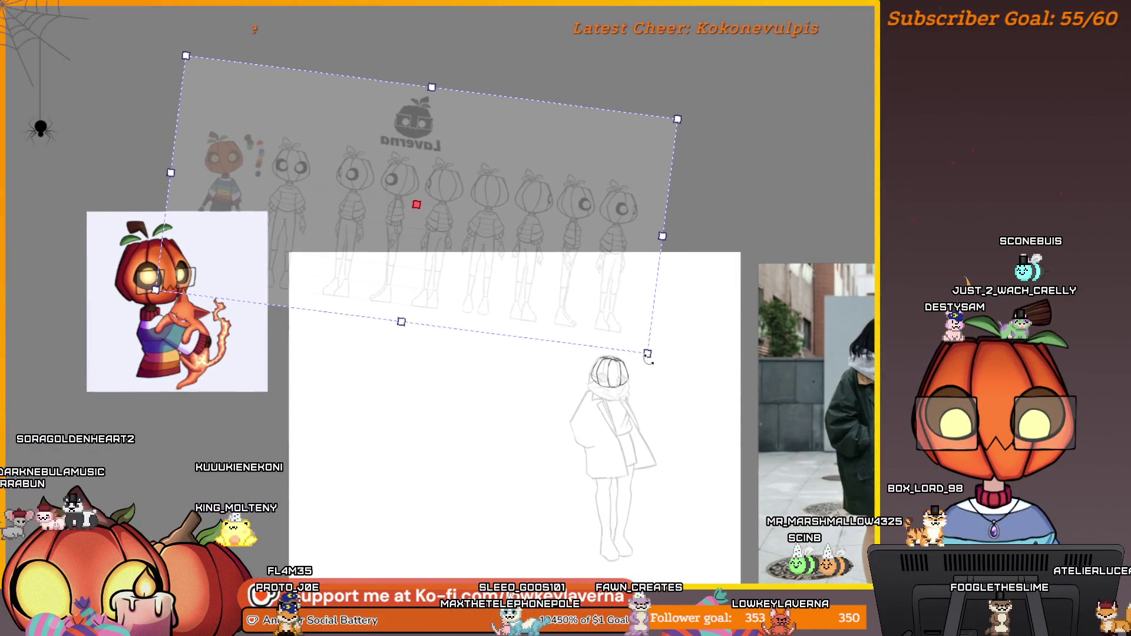
pyautogui.moveTo(648, 358); pyautogui.dragTo(664, 323)
pyautogui.moveTo(310, 83); pyautogui.dragTo(324, 11)
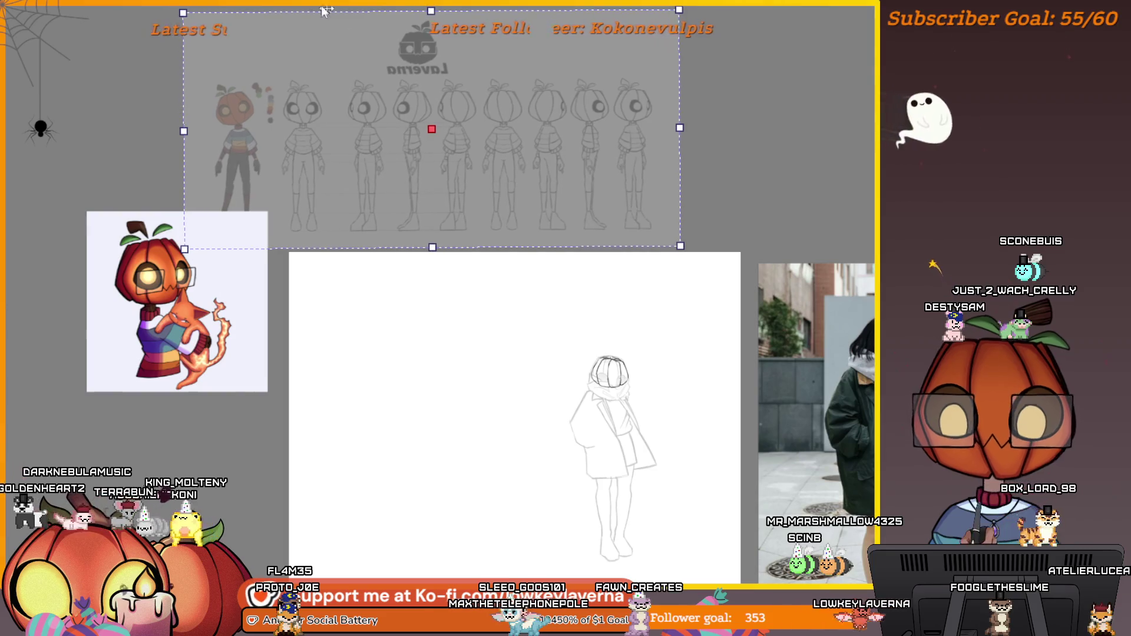
pyautogui.press('Return')
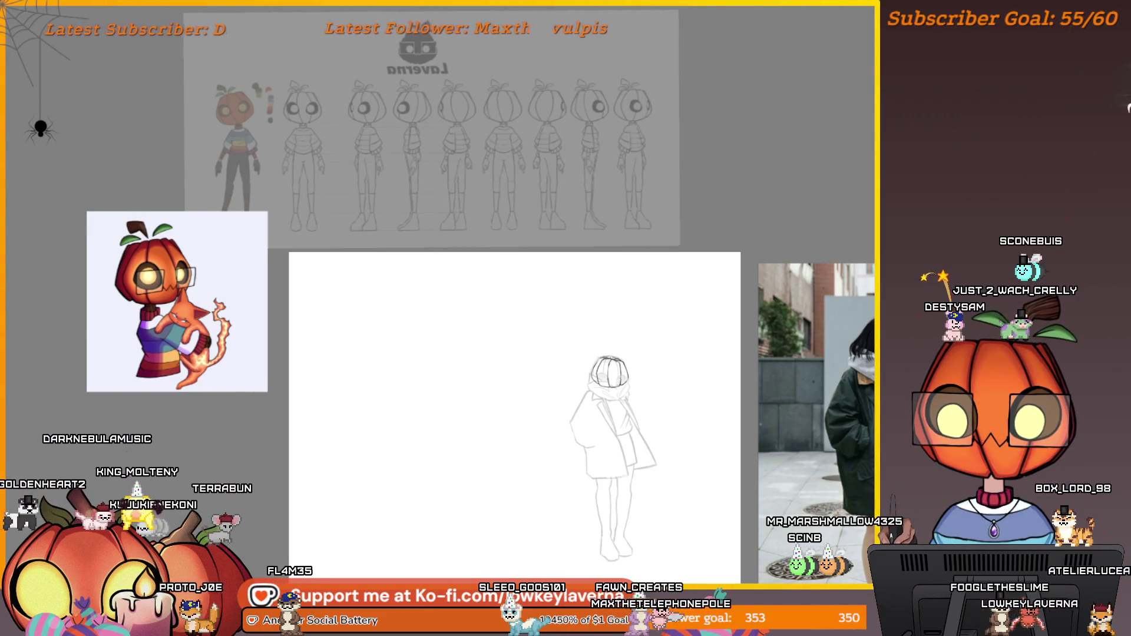
pyautogui.click(609, 367)
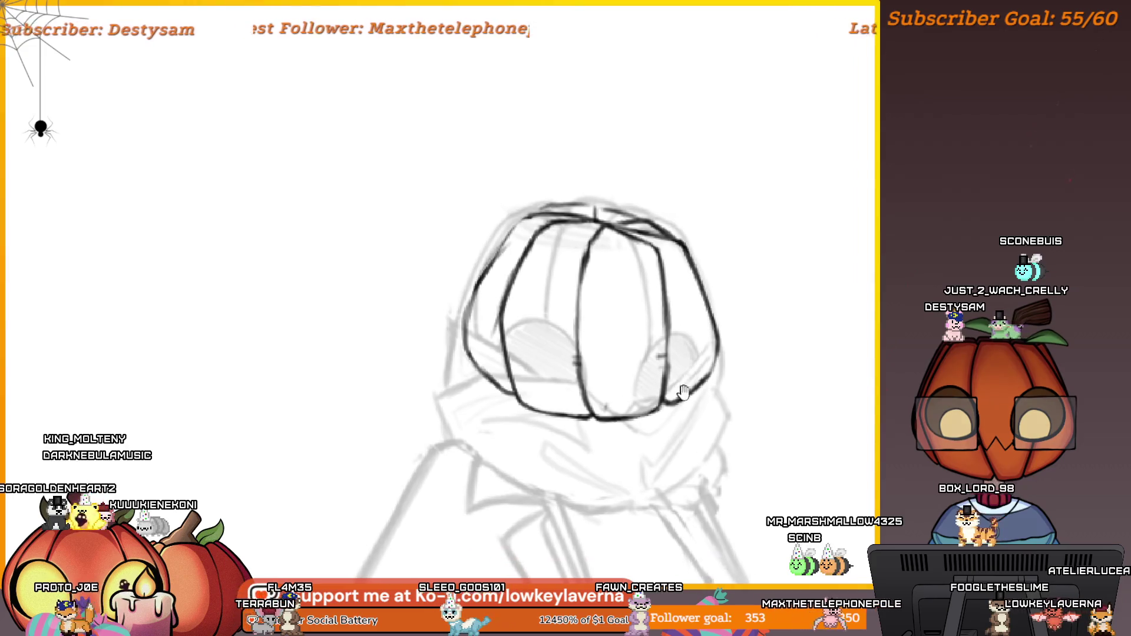
pyautogui.click(666, 349)
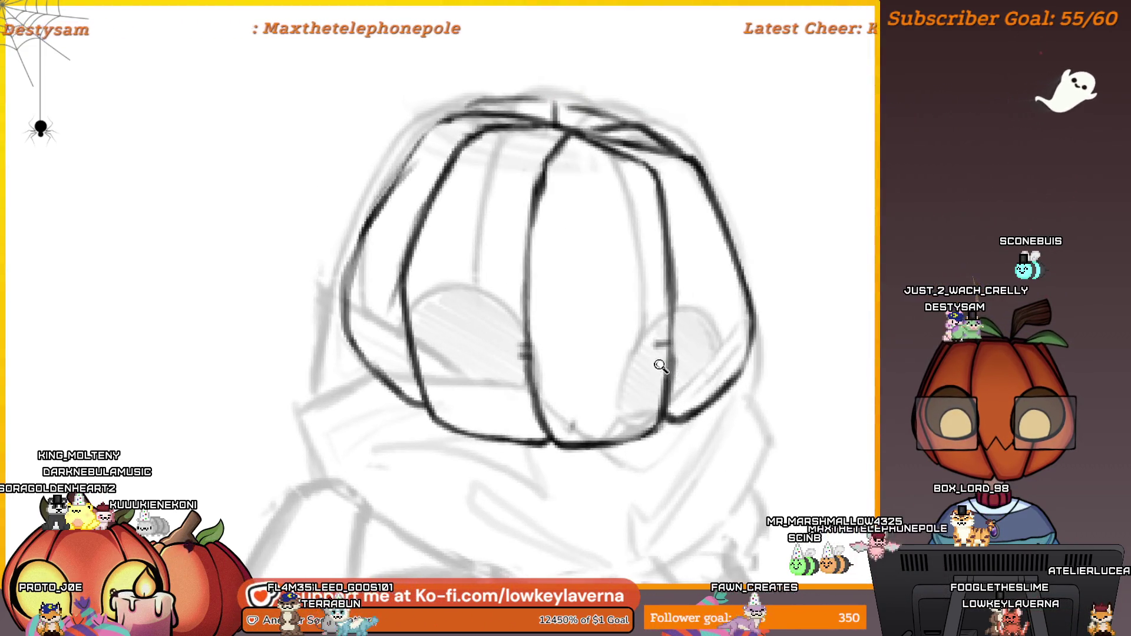
pyautogui.click(665, 365)
pyautogui.moveTo(559, 530)
pyautogui.mouseDown()
pyautogui.moveTo(651, 341)
pyautogui.moveTo(763, 421)
pyautogui.mouseUp()
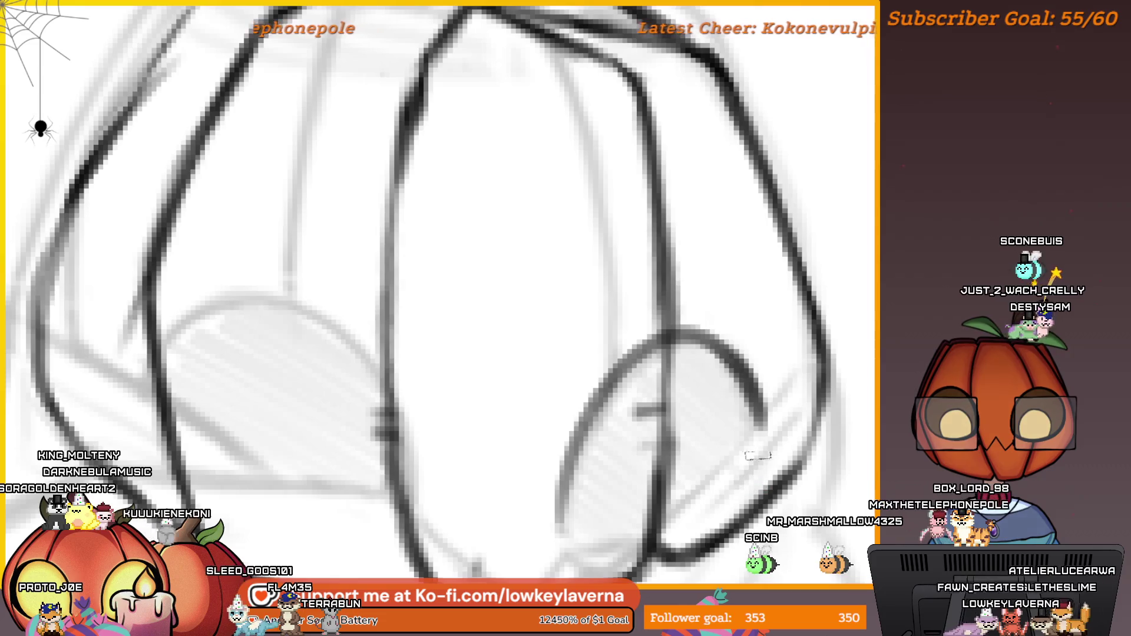
pyautogui.scroll(-5, 768, 453)
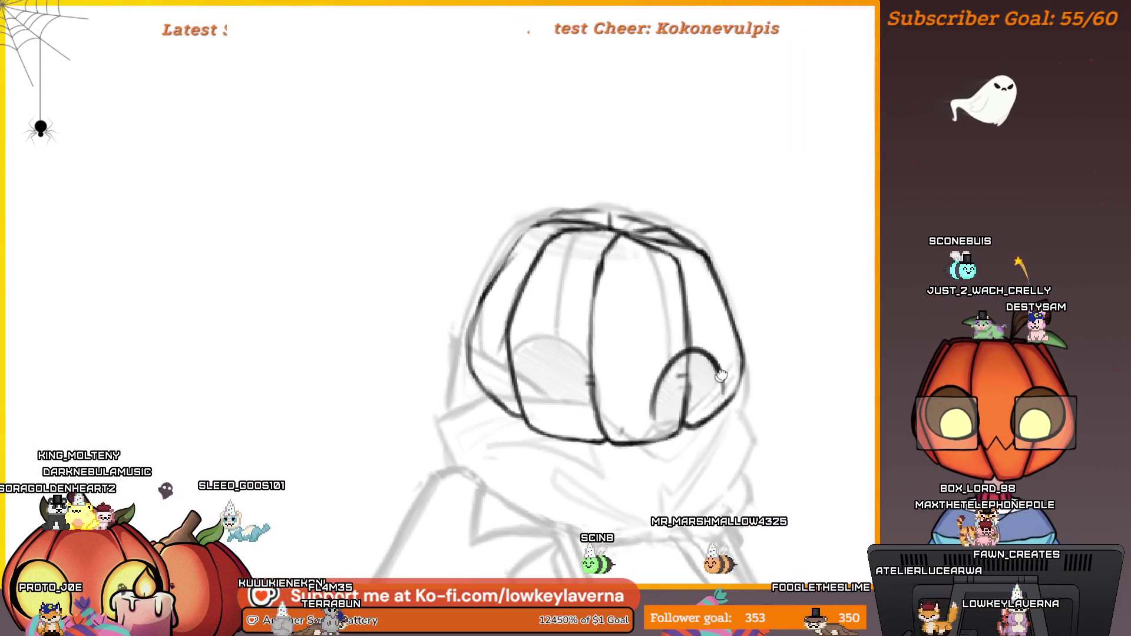
pyautogui.moveTo(769, 332)
pyautogui.mouseDown()
pyautogui.moveTo(258, 331)
pyautogui.moveTo(699, 331)
pyautogui.mouseUp()
pyautogui.scroll(5, 752, 338)
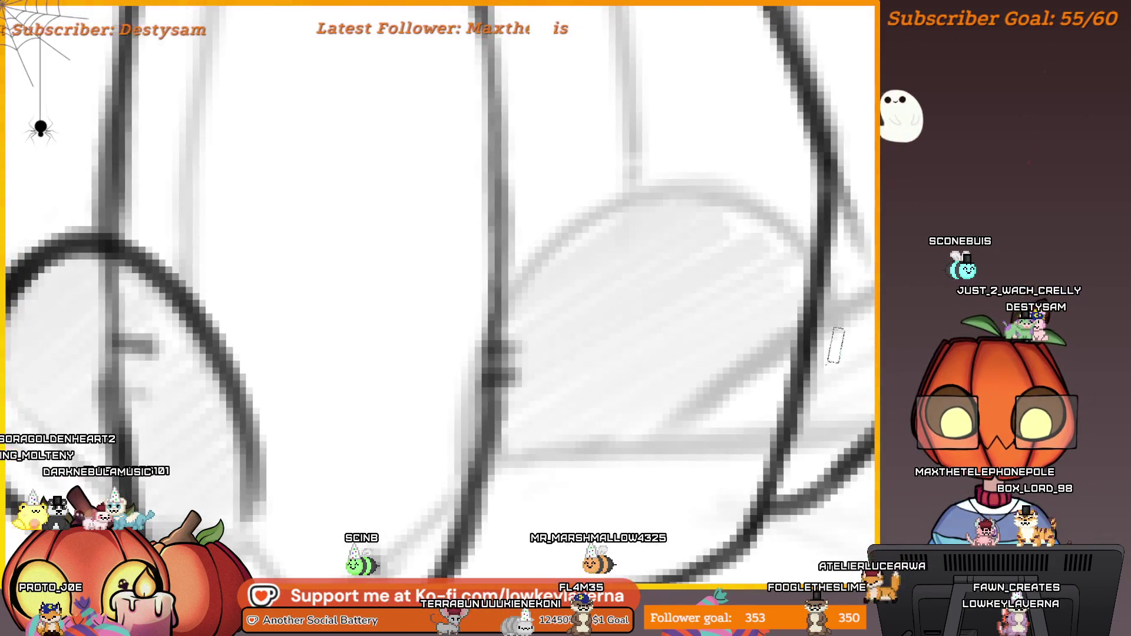
pyautogui.moveTo(824, 263); pyautogui.dragTo(603, 226)
pyautogui.scroll(-5, 583, 389)
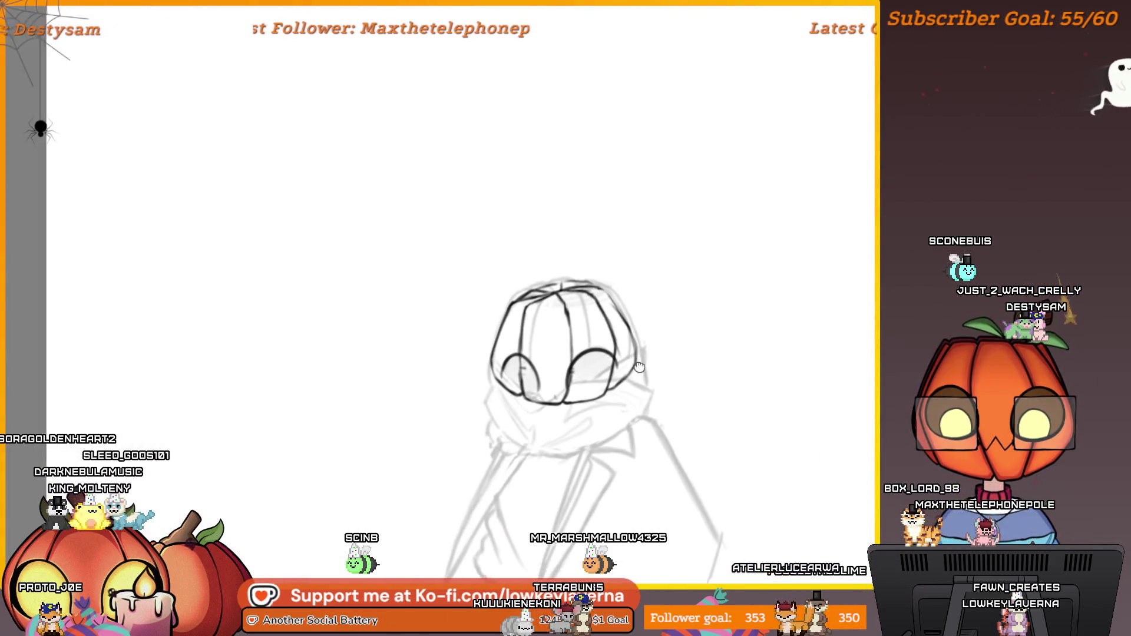
pyautogui.scroll(3, 584, 390)
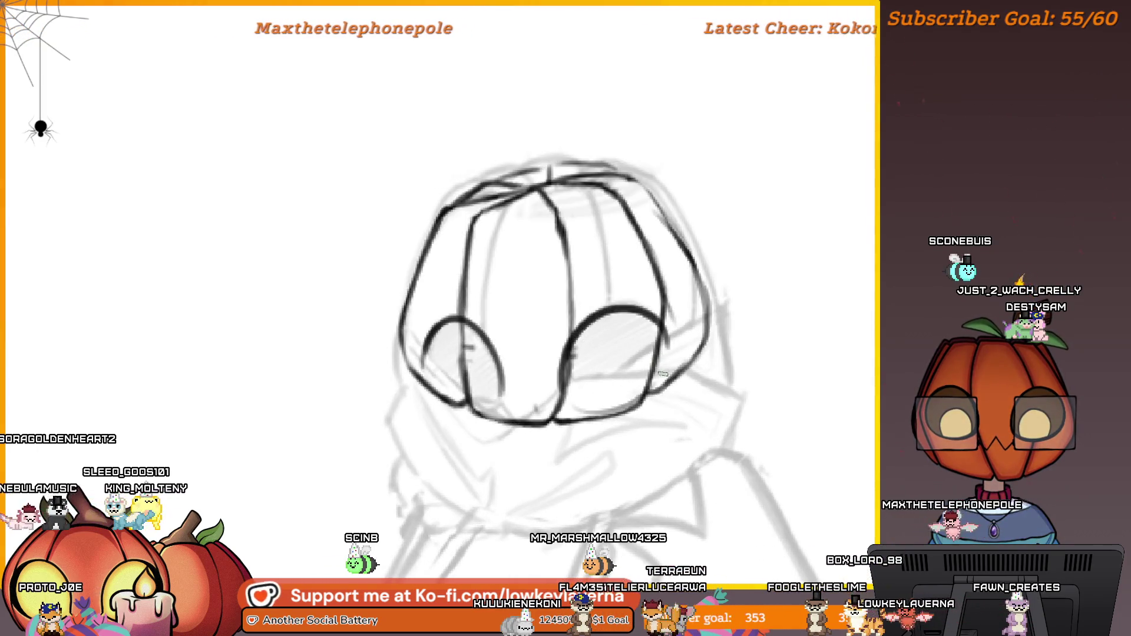
pyautogui.scroll(-5, 653, 384)
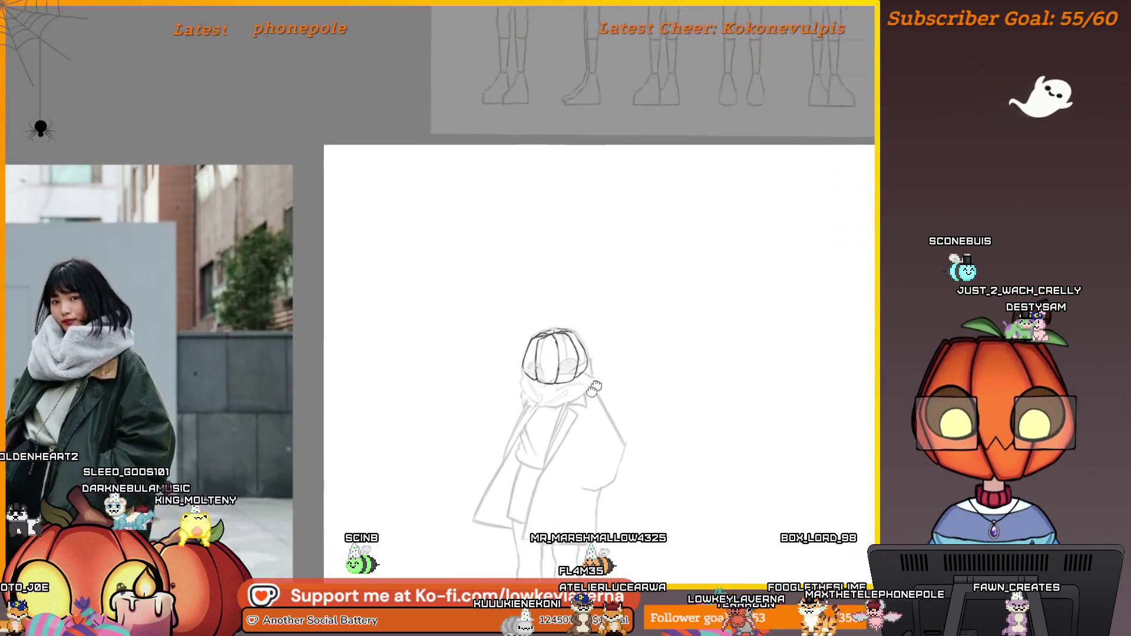
pyautogui.hotkey('ctrl', 't')
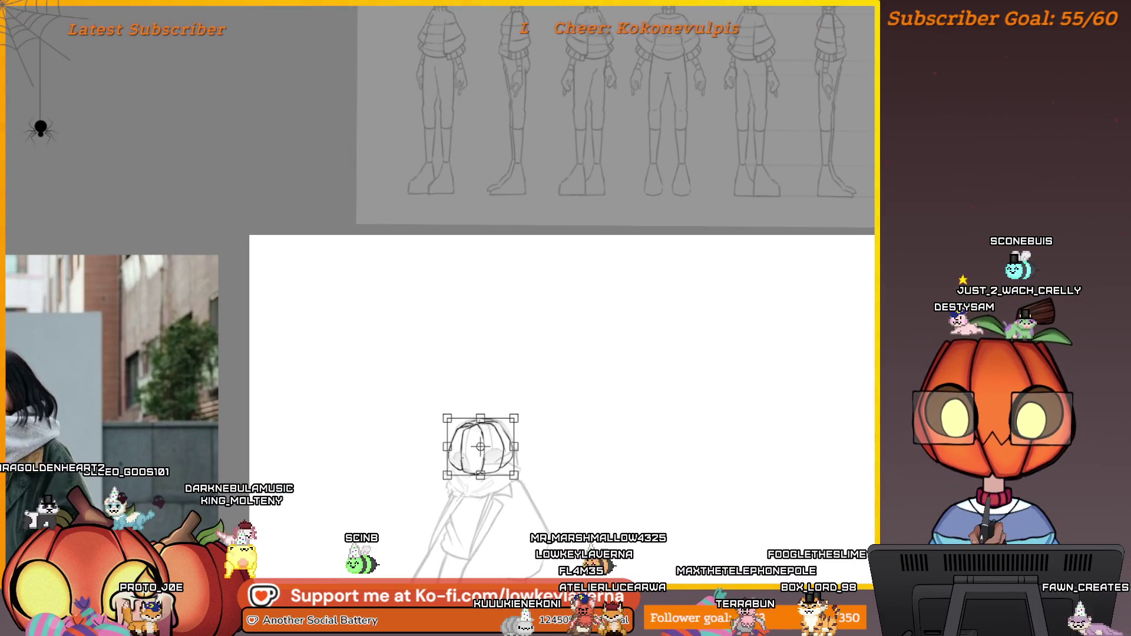
# - Drag the turnaround reference sheet down so it overlaps the figure's head
pyautogui.scroll(-3, 690, 86)
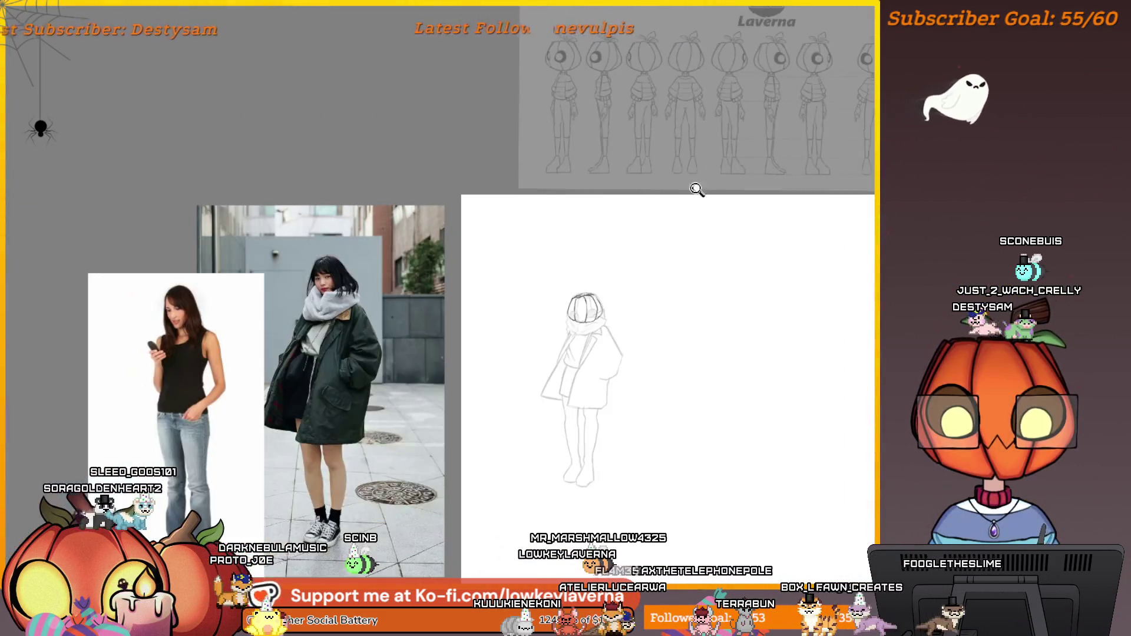
pyautogui.hotkey('ctrl', 't')
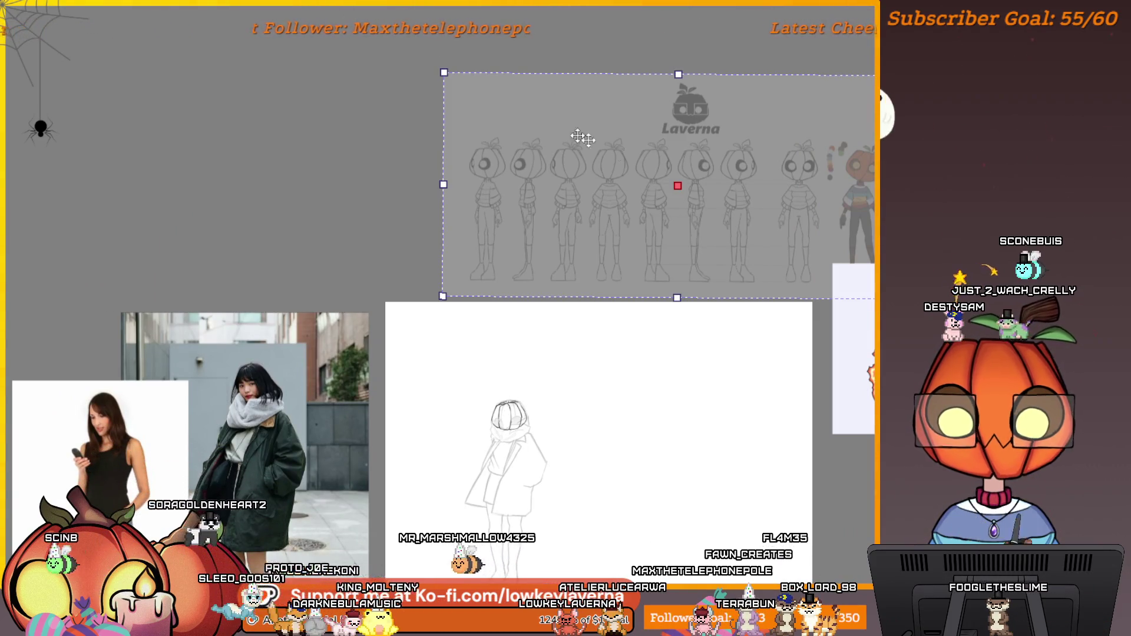
pyautogui.moveTo(831, 149)
pyautogui.mouseDown()
pyautogui.moveTo(804, 298)
pyautogui.moveTo(769, 344)
pyautogui.mouseUp()
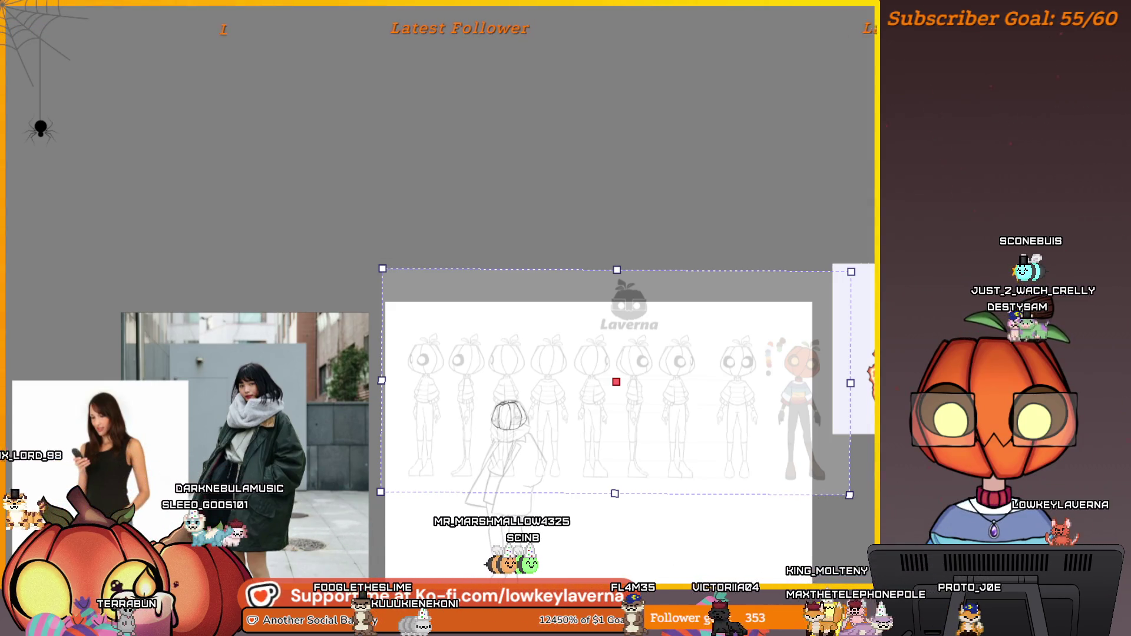
# - Shift the reference sheet left and down until its row of pumpkin heads spans the coat sketch
pyautogui.scroll(2, 620, 447)
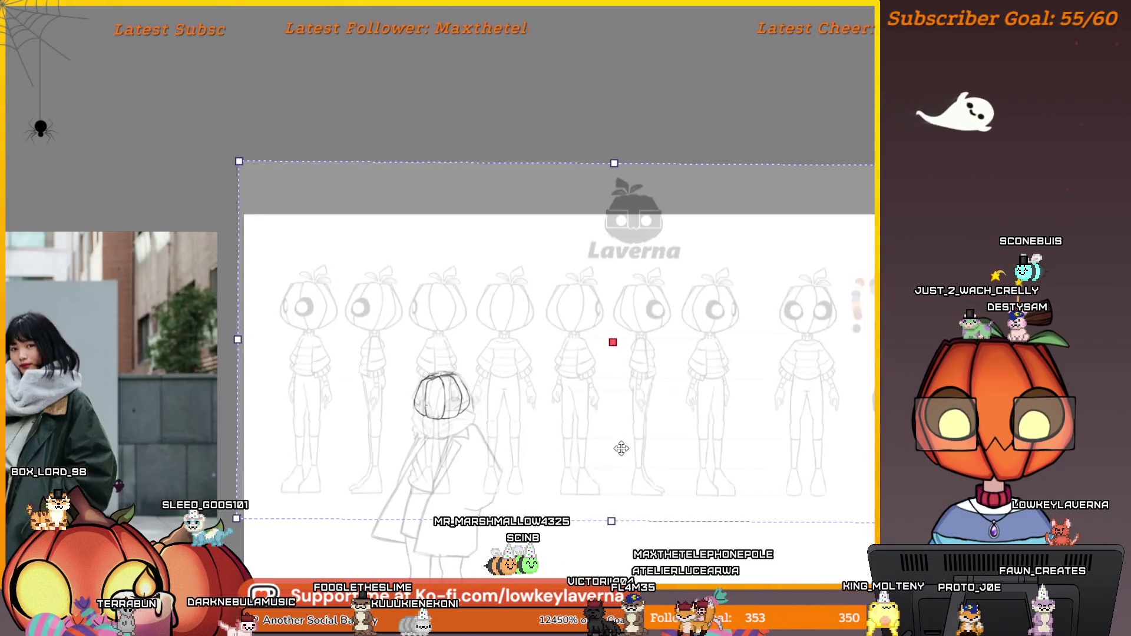
pyautogui.scroll(-2, 760, 283)
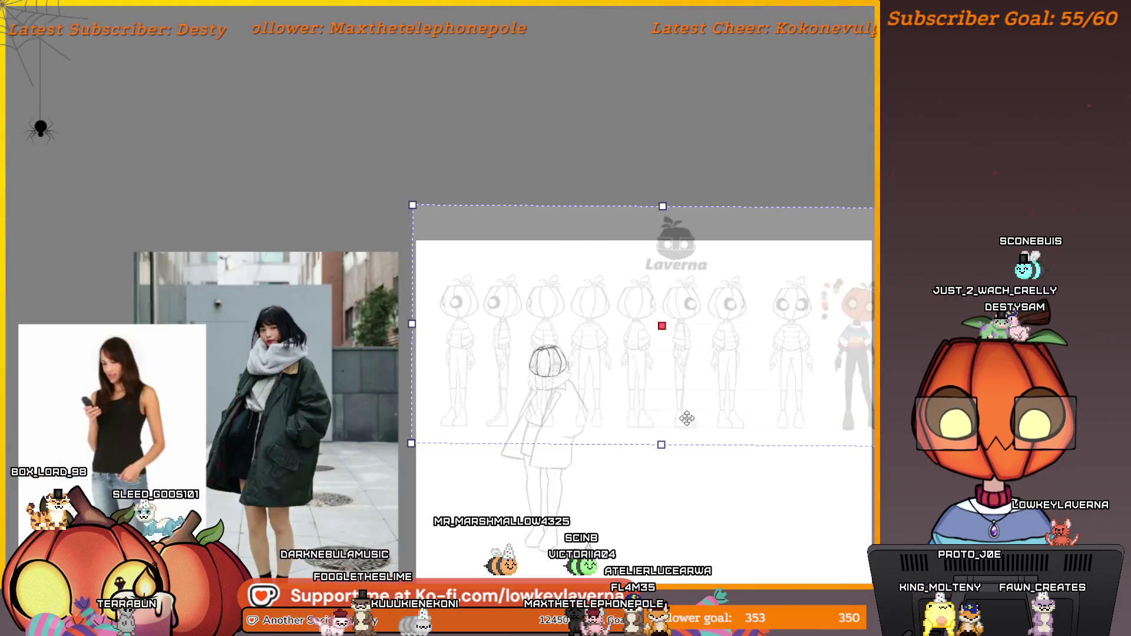
pyautogui.scroll(2, 684, 416)
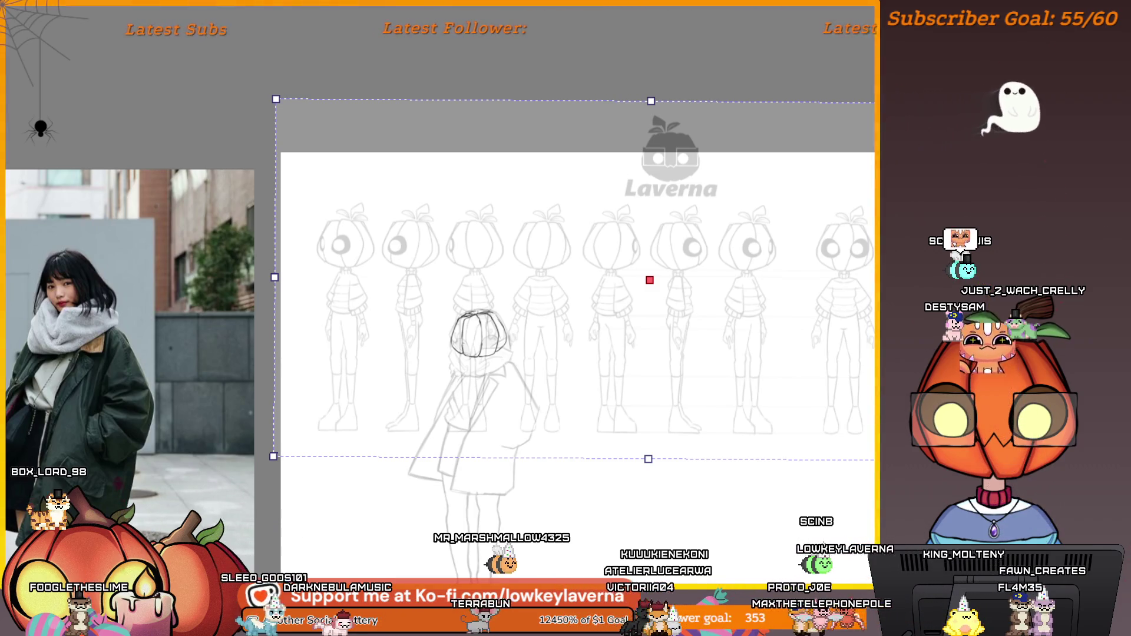
pyautogui.moveTo(840, 328); pyautogui.dragTo(777, 348)
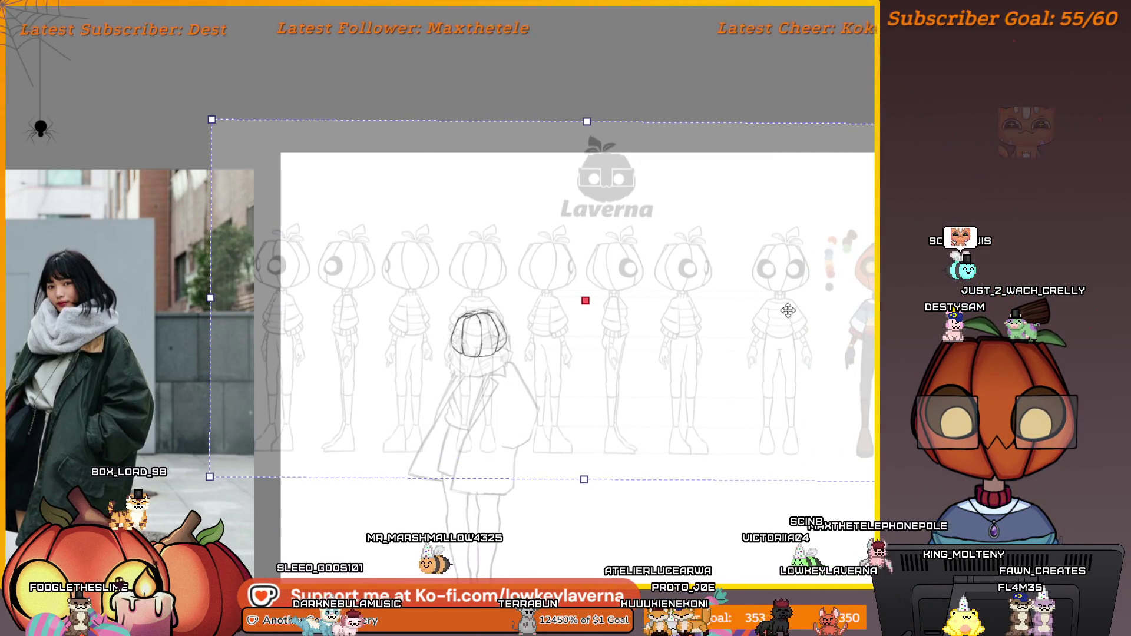
pyautogui.moveTo(788, 311); pyautogui.dragTo(678, 344)
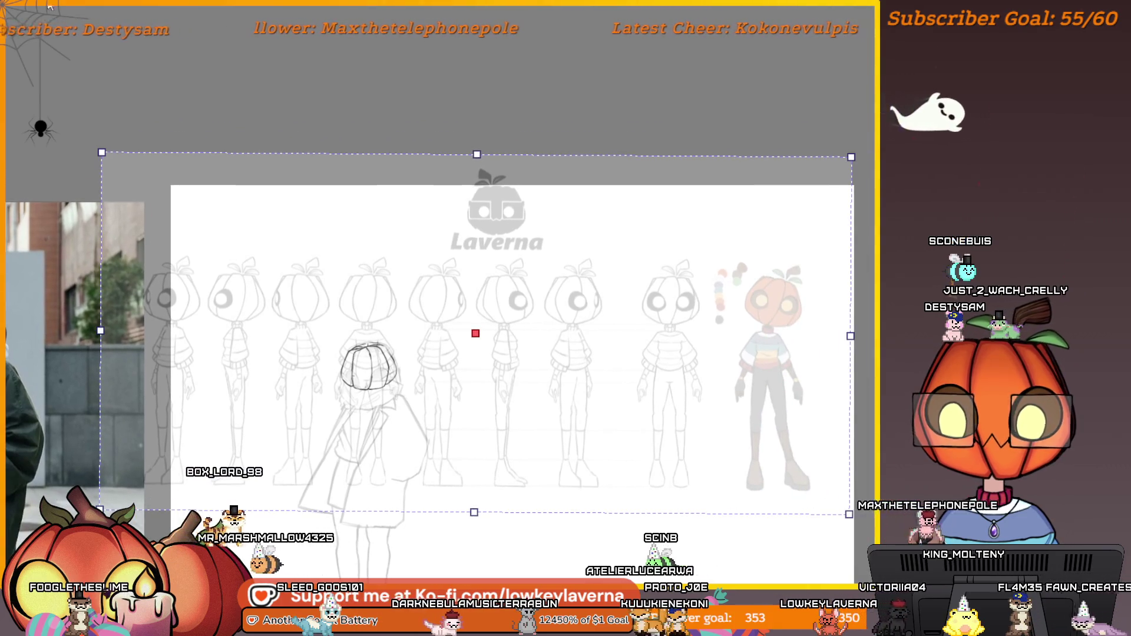
pyautogui.scroll(10, 778, 93)
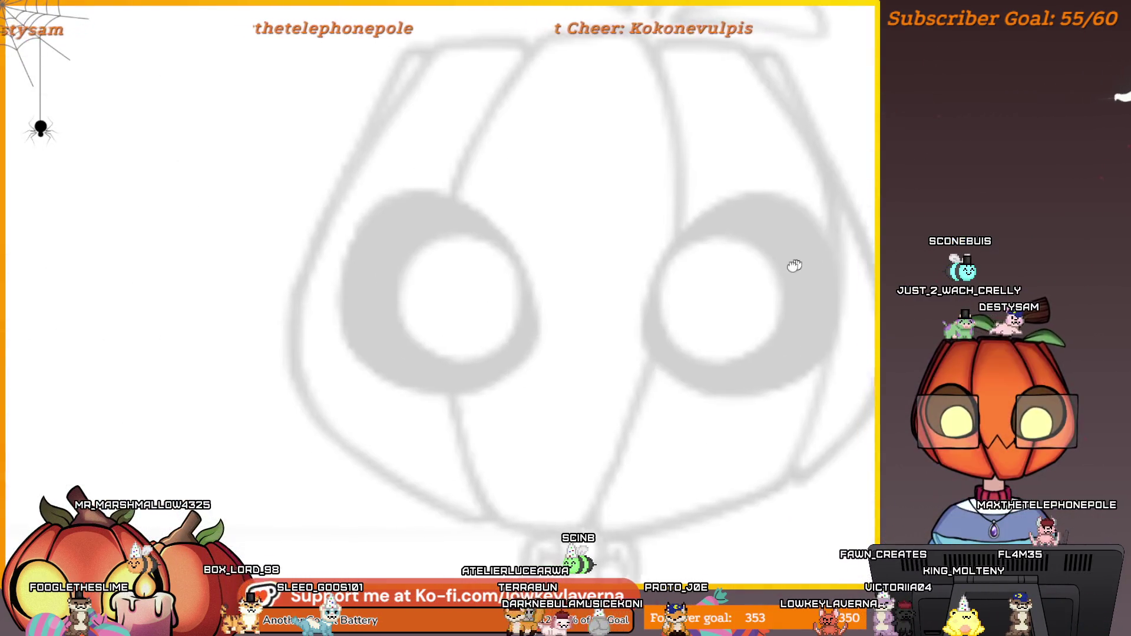
# - Trace a reference eye onto the canvas as a small circle, redrawing the strokes until satisfied
pyautogui.moveTo(772, 321); pyautogui.dragTo(542, 266)
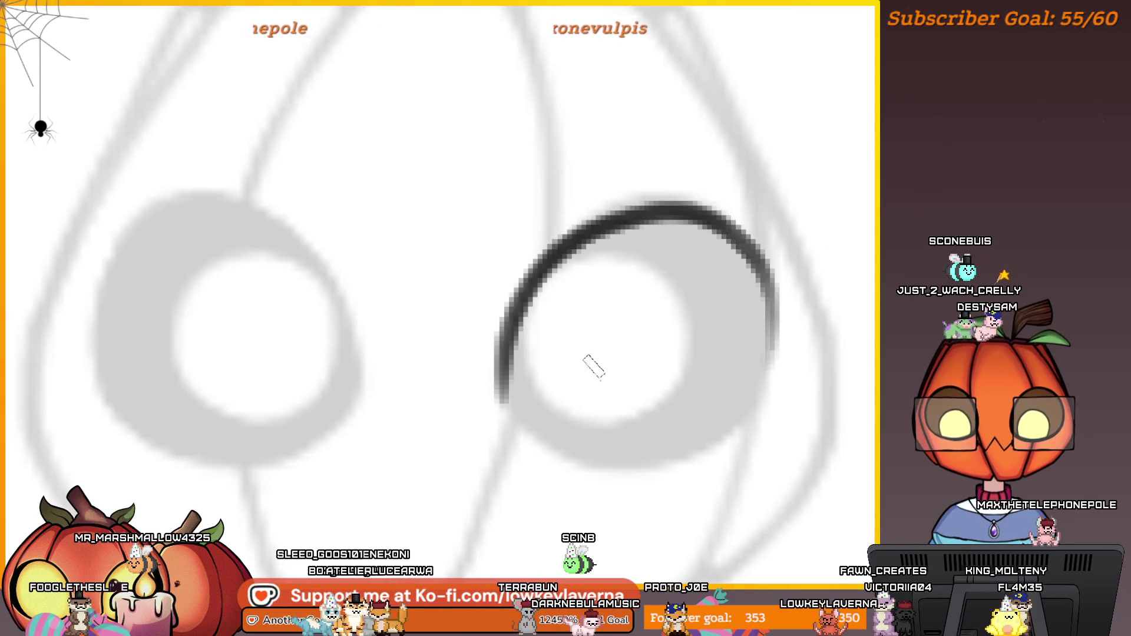
pyautogui.hotkey('ctrl', 'z')
pyautogui.moveTo(499, 401); pyautogui.dragTo(683, 199)
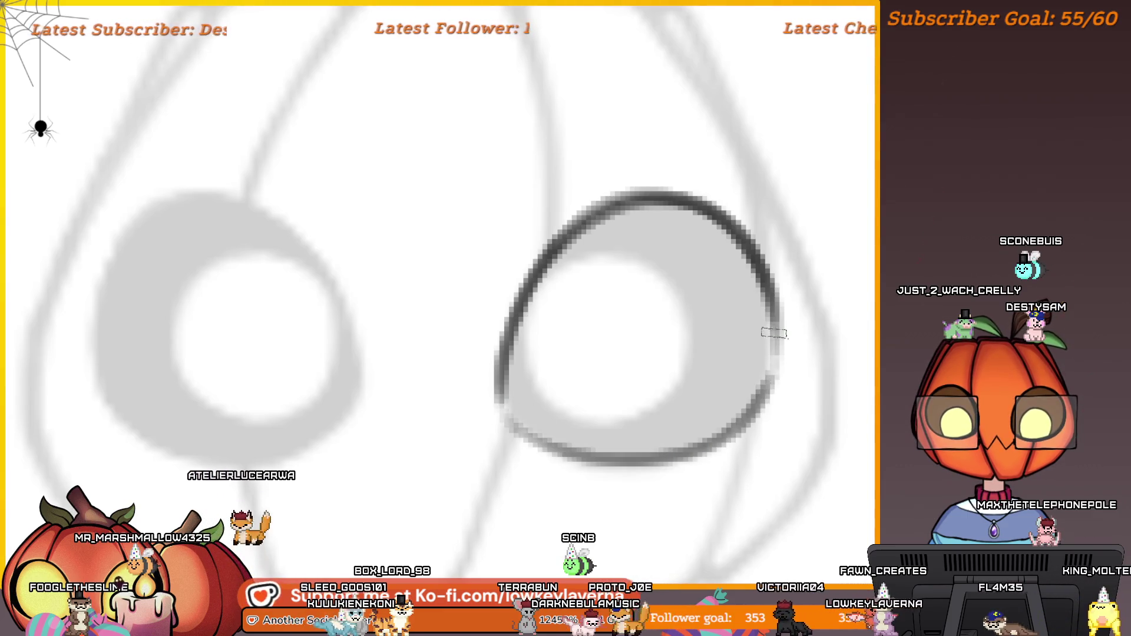
pyautogui.hotkey('ctrl', 'z')
pyautogui.moveTo(513, 406); pyautogui.dragTo(765, 377)
# - Move the reference lineup back up above the sketch
pyautogui.hotkey('ctrl', '0')
pyautogui.scroll(-5, 667, 327)
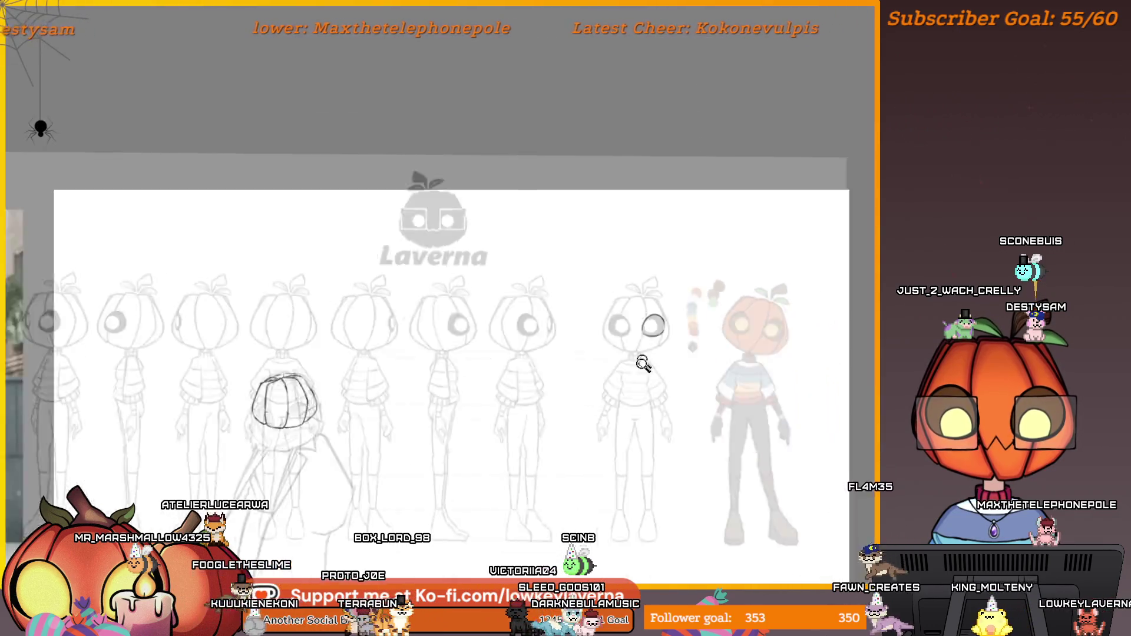
pyautogui.moveTo(681, 272); pyautogui.dragTo(694, 95)
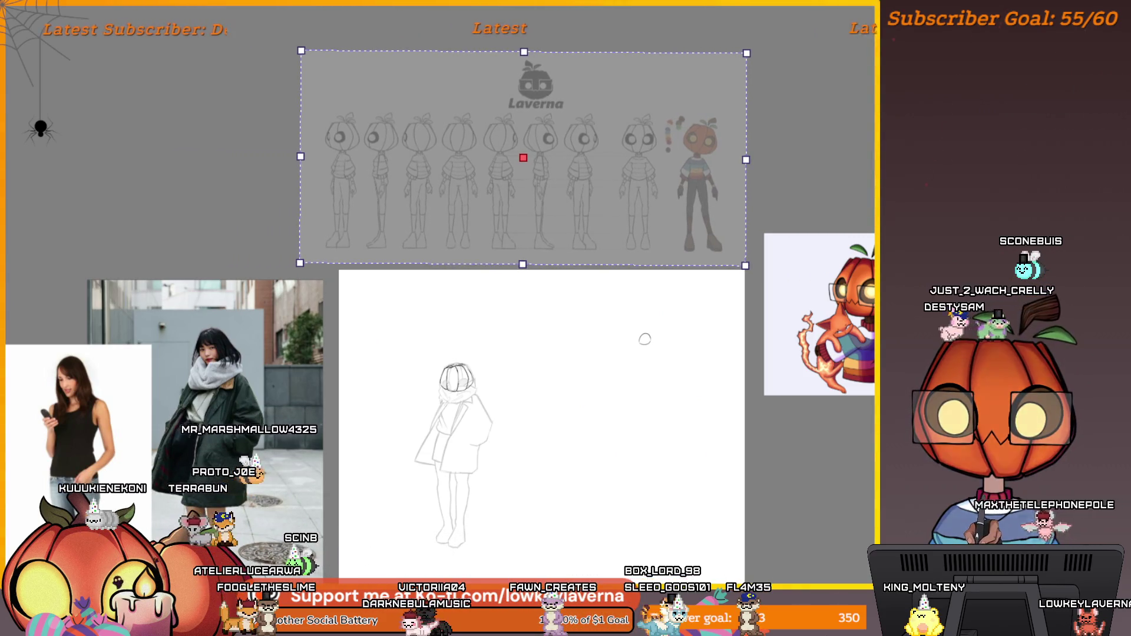
# - Move the traced eye off the head to the right of the figure
pyautogui.scroll(5, 644, 339)
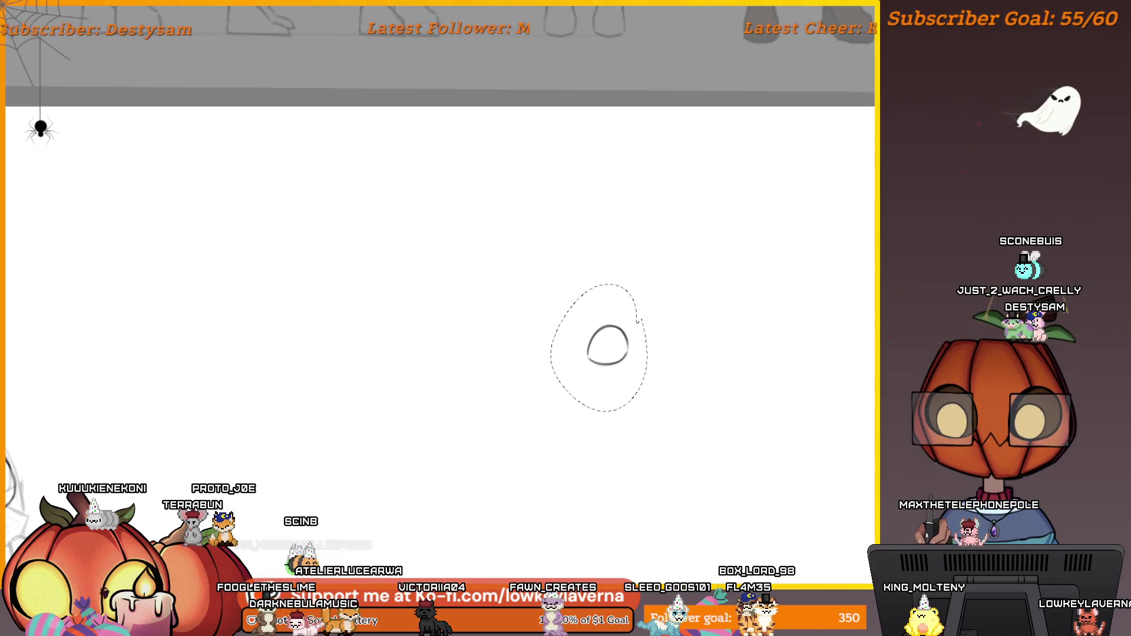
pyautogui.moveTo(520, 294); pyautogui.dragTo(872, 189)
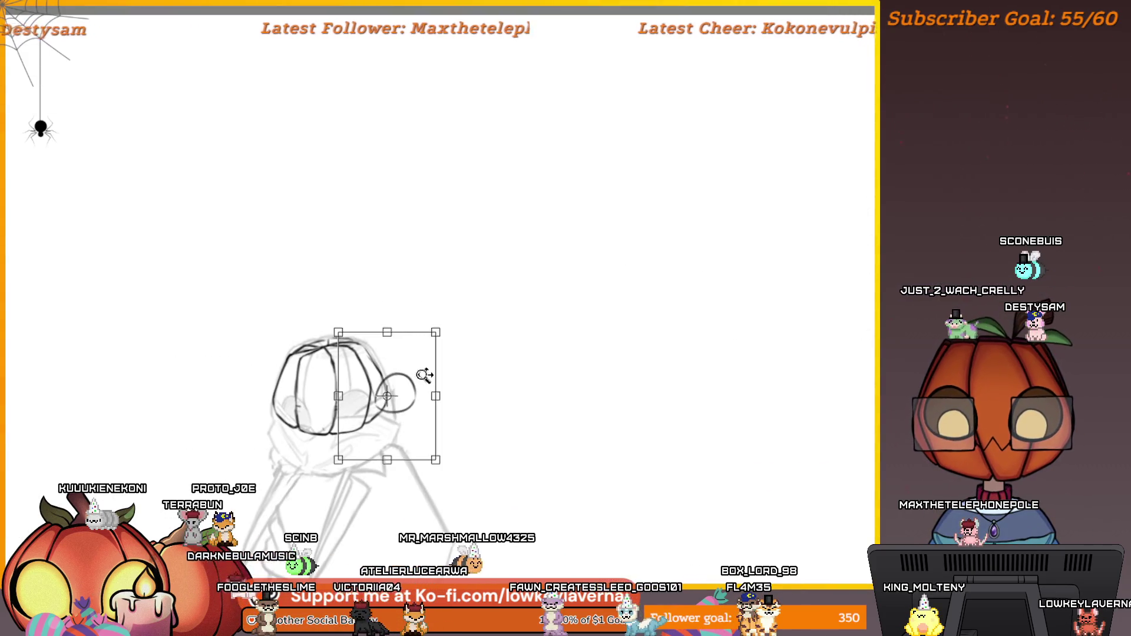
pyautogui.scroll(3, 424, 375)
pyautogui.moveTo(447, 369)
pyautogui.mouseDown()
pyautogui.moveTo(553, 310)
pyautogui.moveTo(475, 320)
pyautogui.moveTo(529, 300)
pyautogui.moveTo(633, 302)
pyautogui.moveTo(613, 301)
pyautogui.moveTo(610, 321)
pyautogui.mouseUp()
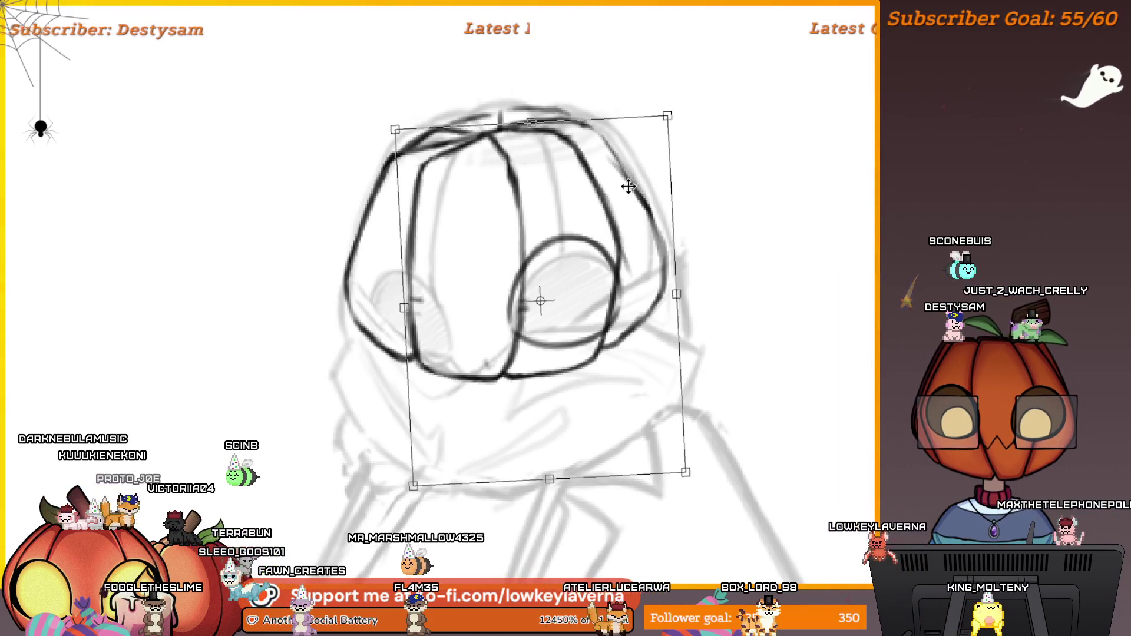
pyautogui.scroll(-5, 628, 185)
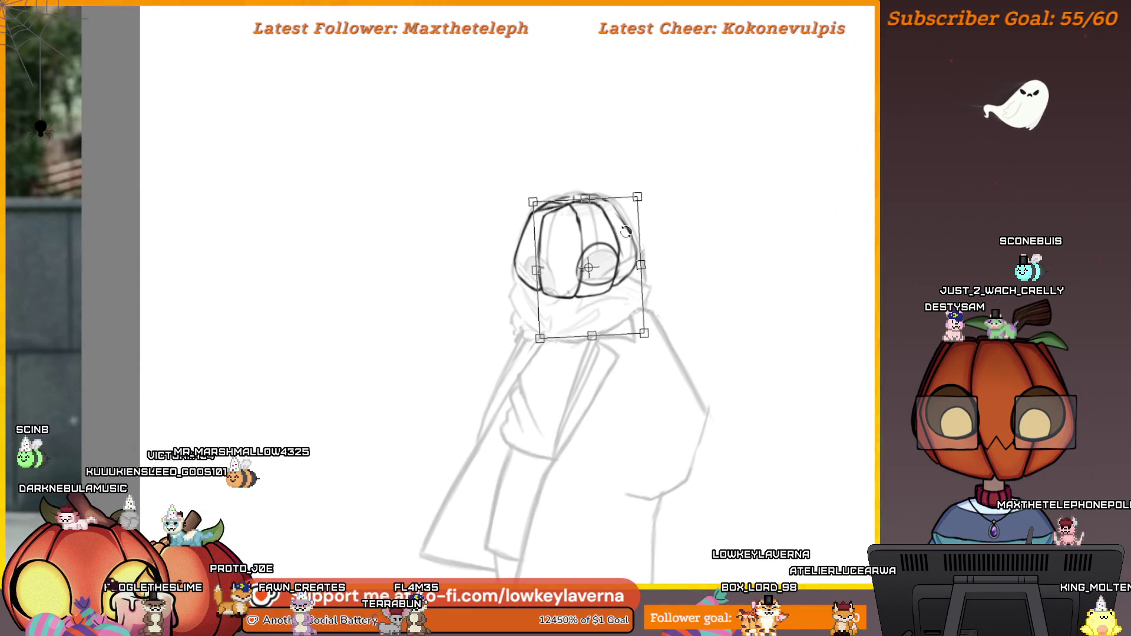
pyautogui.moveTo(608, 284); pyautogui.dragTo(765, 274)
pyautogui.press('Return')
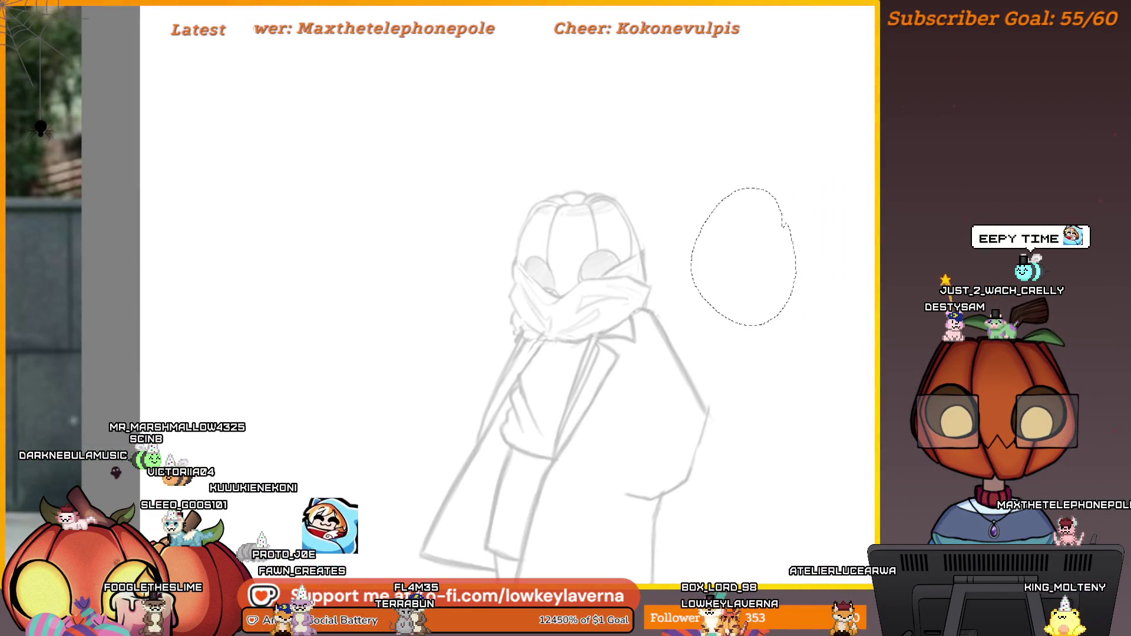
# - Copy and paste the eye, positioning the copy on the pumpkin face
pyautogui.hotkey('ctrl', 'c')
pyautogui.hotkey('ctrl', 'v')
pyautogui.hotkey('ctrl', 't')
pyautogui.moveTo(756, 253); pyautogui.dragTo(614, 272)
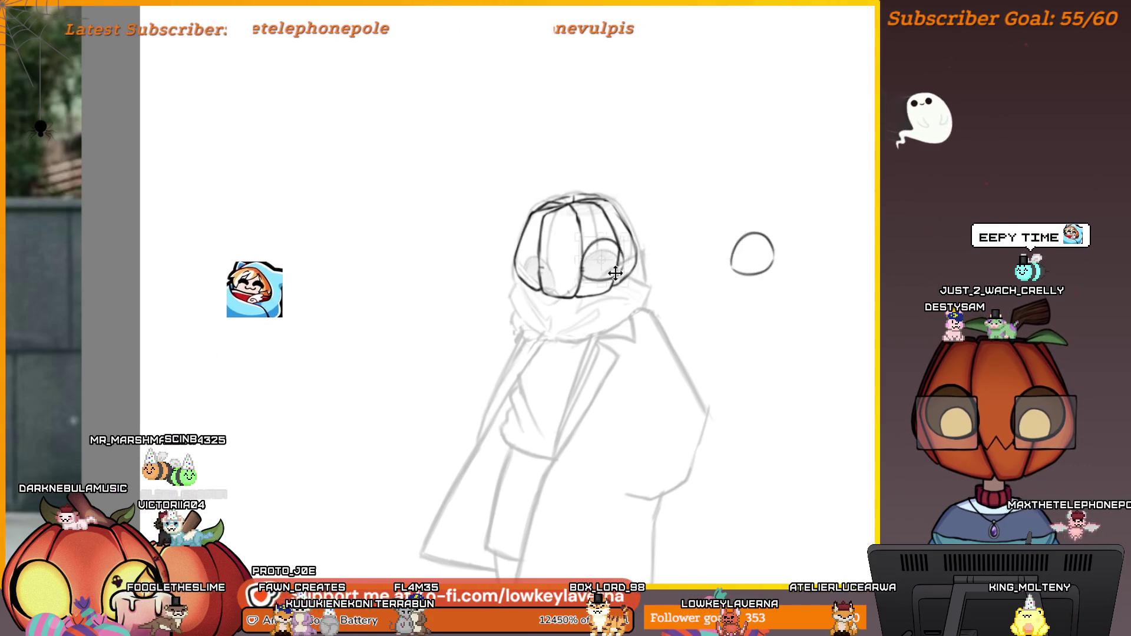
pyautogui.press('Return')
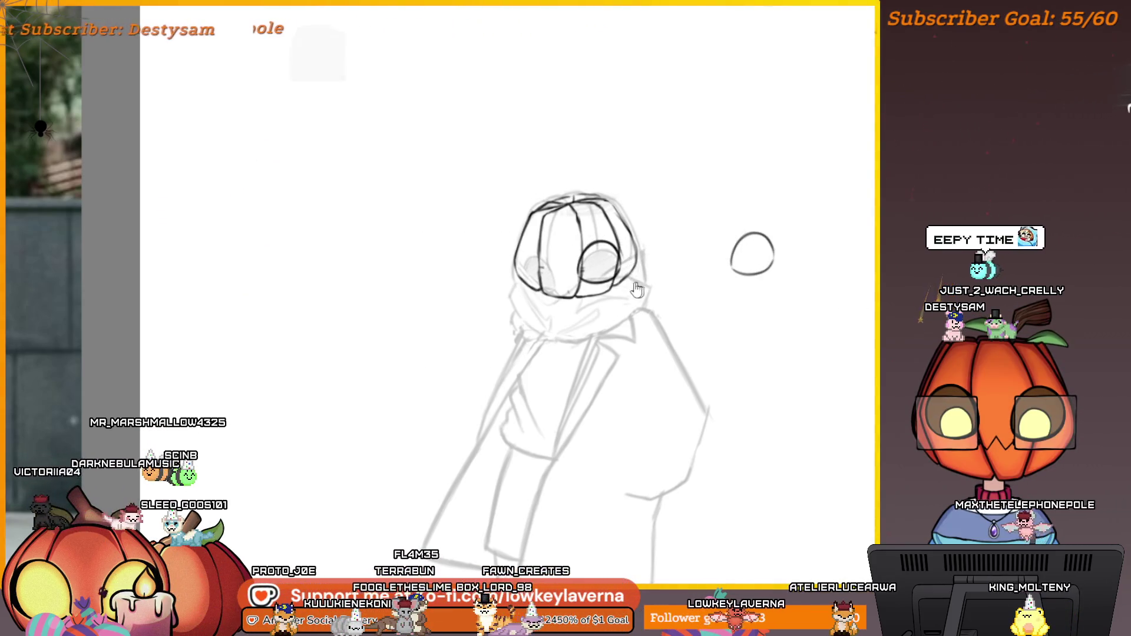
pyautogui.rightClick(612, 258)
pyautogui.press('Escape')
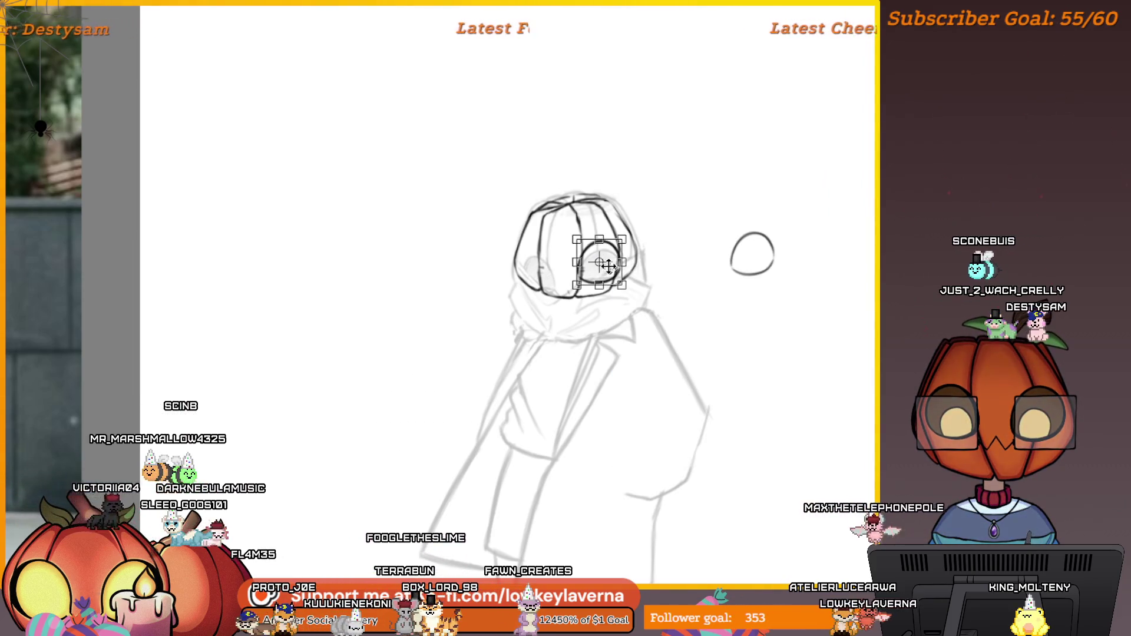